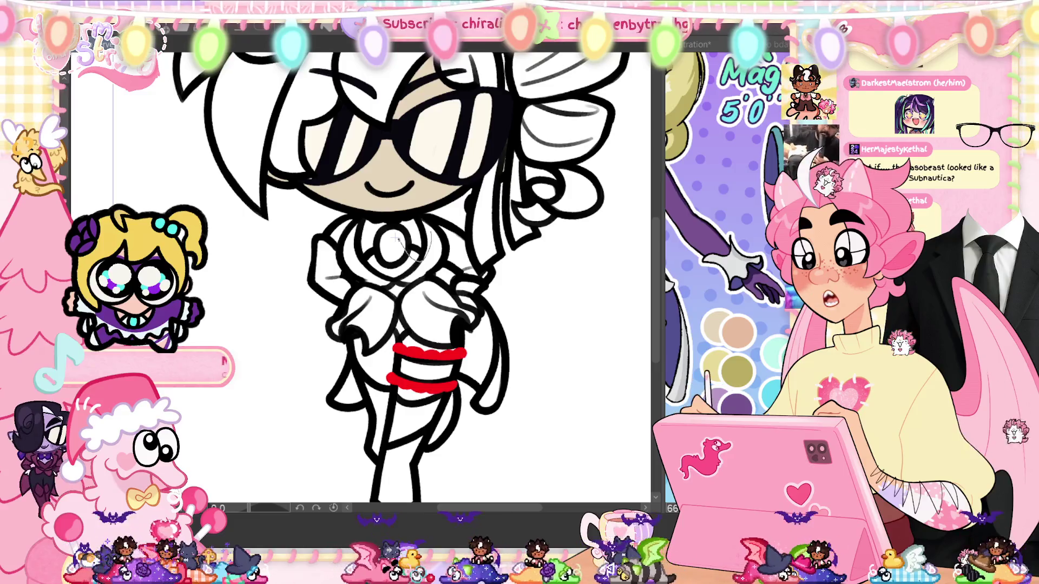
Step: Frame the face, sample a face colour and paint pale-pink blush over the right cheek outline
{"action": "mouse_move", "coordinate": [373, 217]}
{"action": "left_mouse_down"}
{"action": "mouse_move", "coordinate": [359, 259]}
{"action": "mouse_move", "coordinate": [394, 238]}
{"action": "mouse_move", "coordinate": [362, 166]}
{"action": "left_mouse_up"}
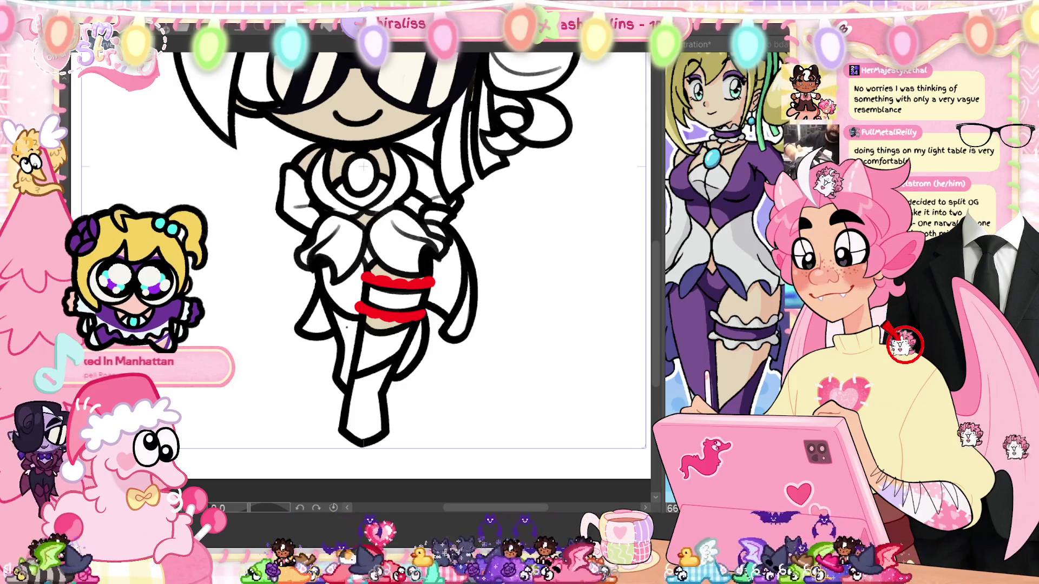
{"action": "scroll", "coordinate": [379, 271], "scroll_direction": "up", "scroll_amount": 3}
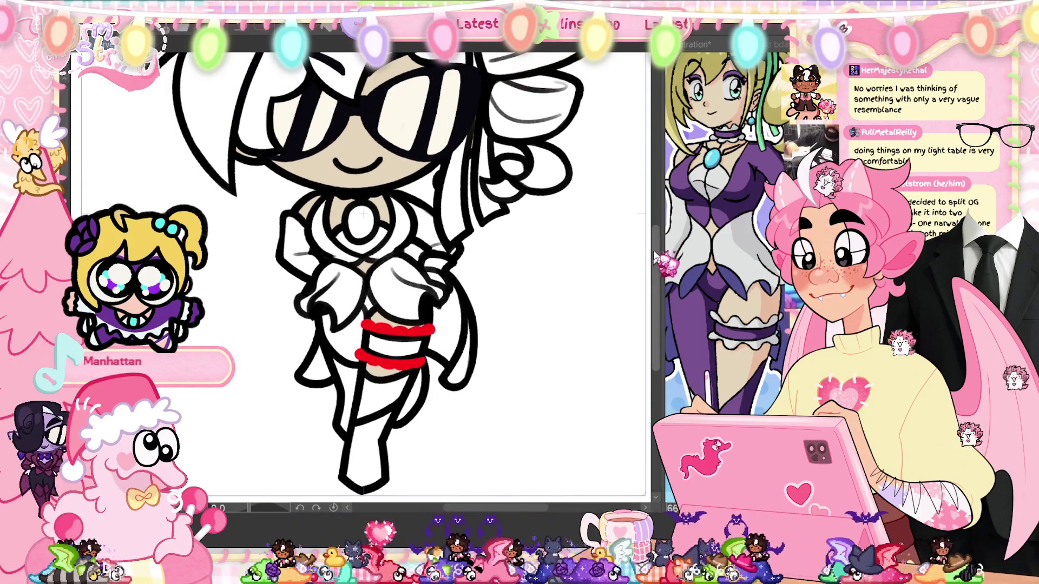
{"action": "scroll", "coordinate": [378, 270], "scroll_direction": "up", "scroll_amount": 2}
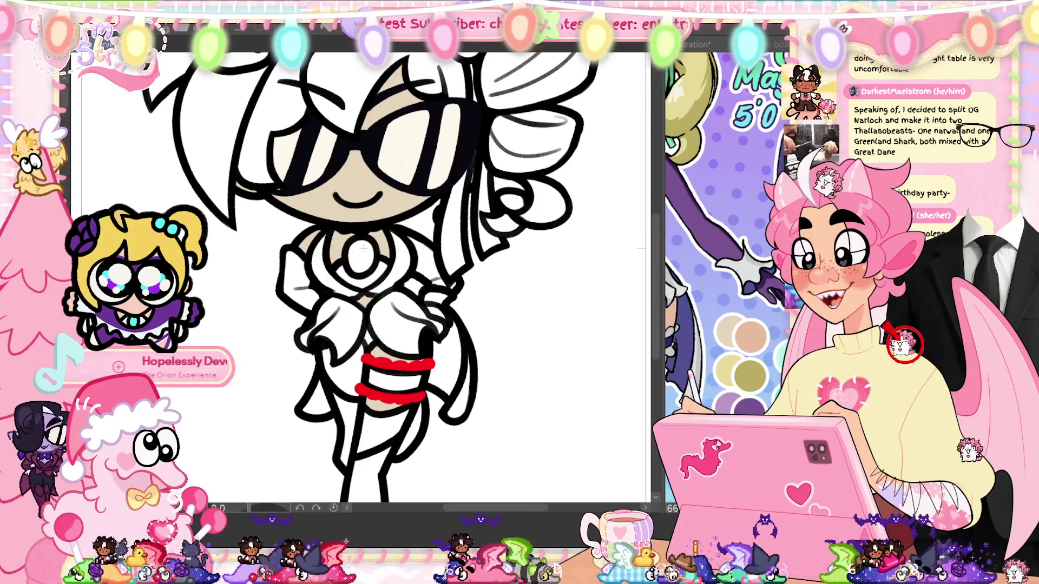
{"action": "left_click_drag", "start_coordinate": [363, 248], "coordinate": [384, 379]}
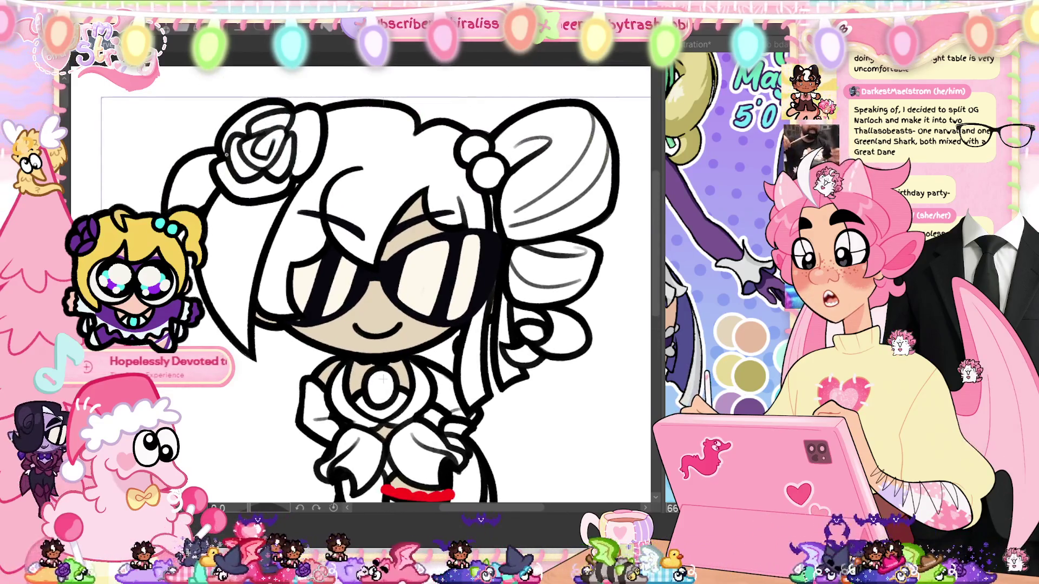
{"action": "left_click_drag", "start_coordinate": [445, 331], "coordinate": [428, 324]}
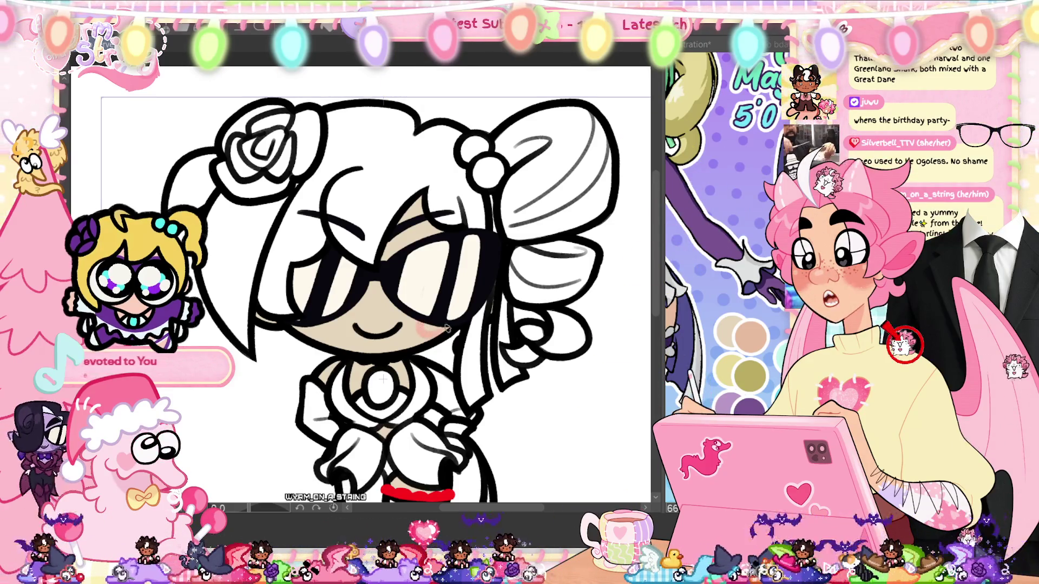
{"action": "left_click", "coordinate": [382, 312]}
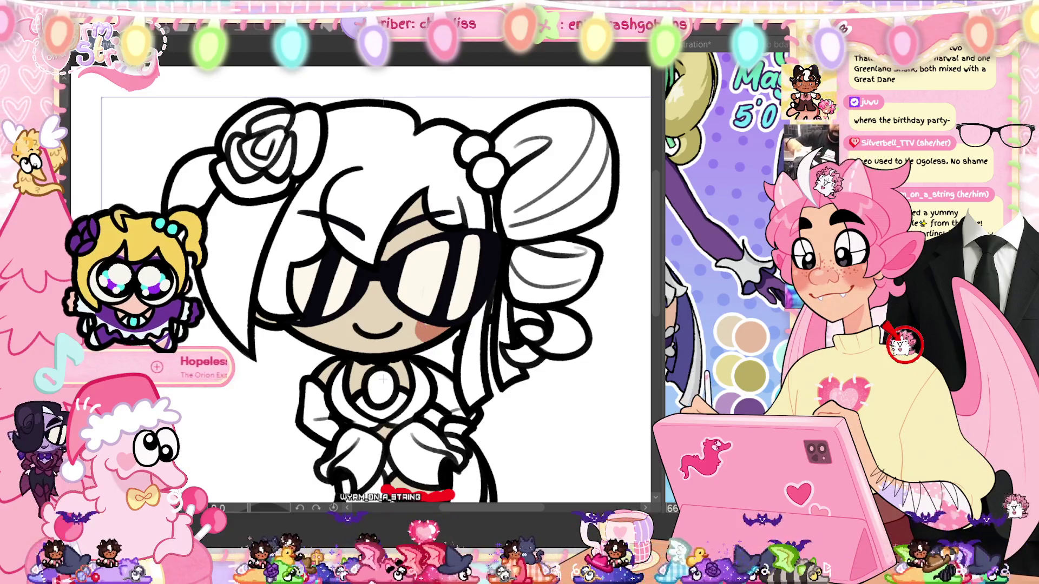
Step: Build up matching blush on both cheeks in two passes, then lasso-select the head area
{"action": "left_click_drag", "start_coordinate": [422, 325], "coordinate": [438, 331]}
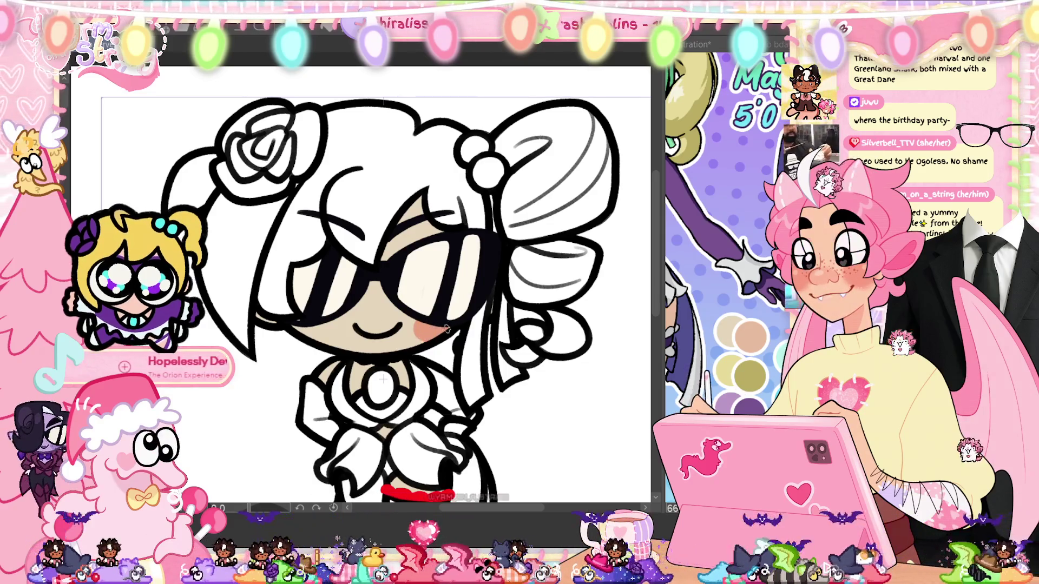
{"action": "left_click_drag", "start_coordinate": [313, 329], "coordinate": [328, 334]}
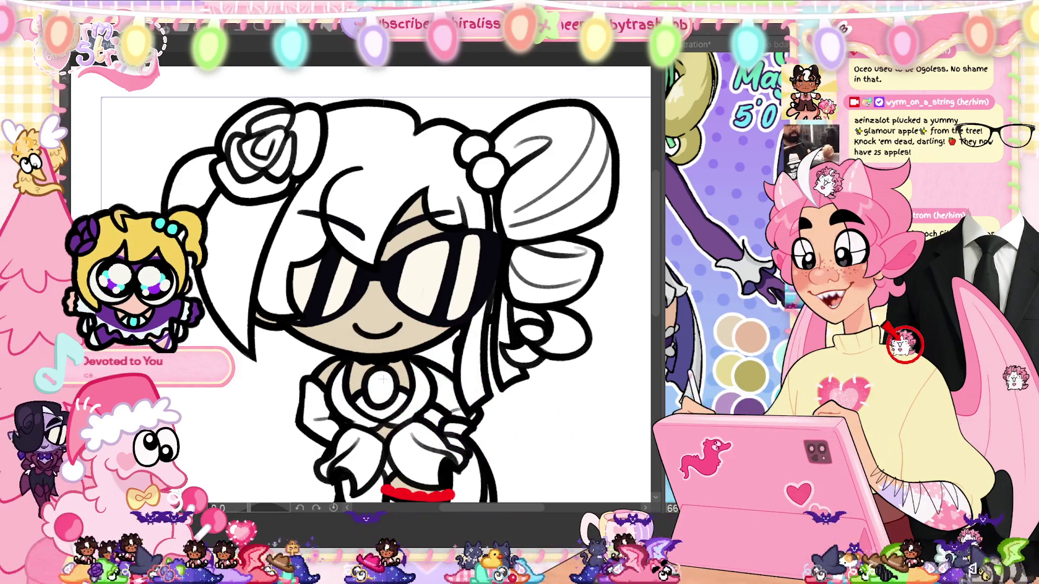
{"action": "left_click_drag", "start_coordinate": [420, 319], "coordinate": [426, 335]}
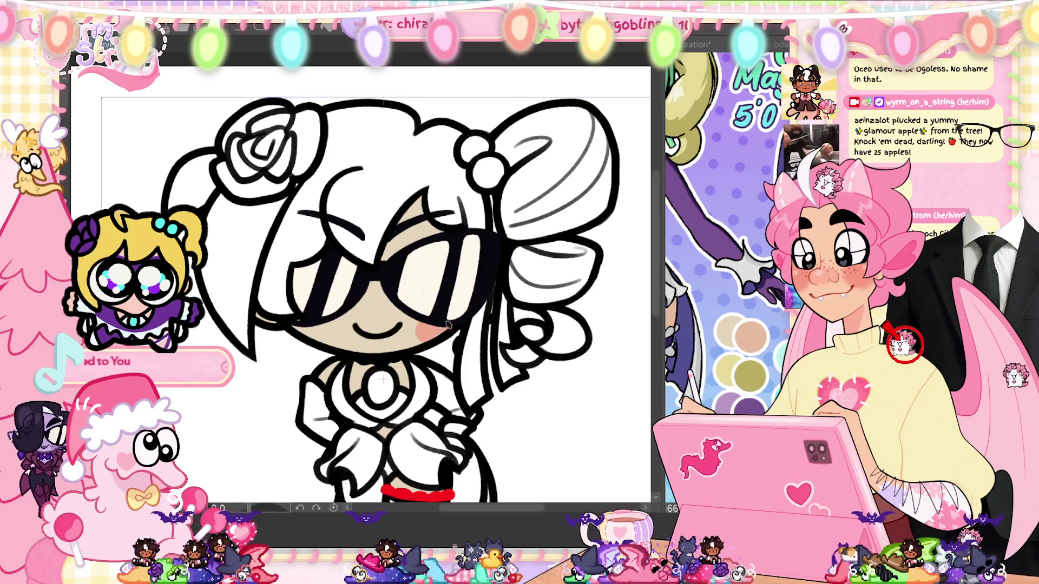
{"action": "left_click_drag", "start_coordinate": [313, 326], "coordinate": [324, 336]}
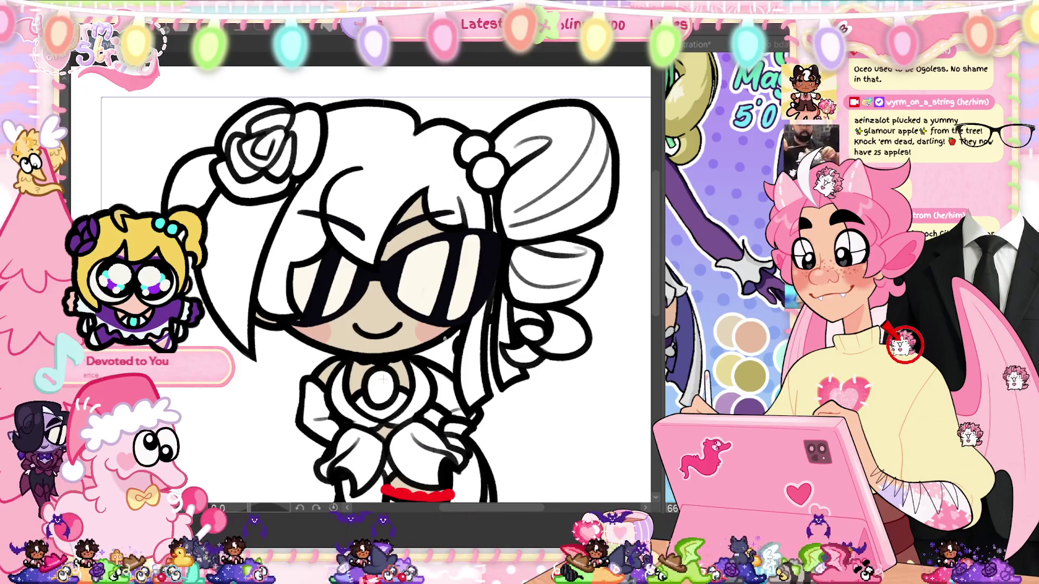
{"action": "mouse_move", "coordinate": [450, 347]}
{"action": "left_mouse_down"}
{"action": "mouse_move", "coordinate": [541, 233]}
{"action": "mouse_move", "coordinate": [346, 86]}
{"action": "left_mouse_up"}
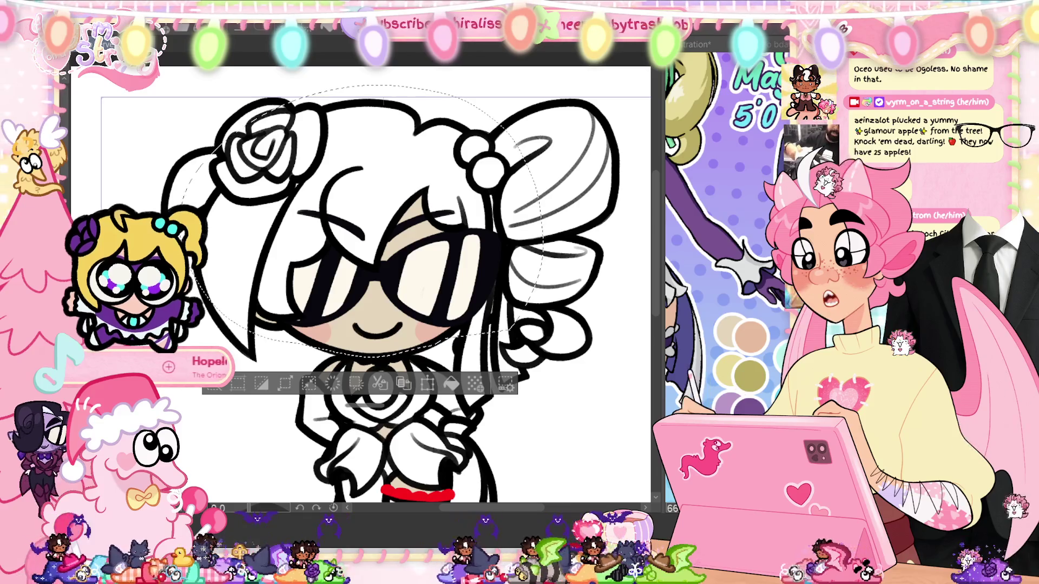
Step: Erase inside the lassoed head, deselect, and undo twice to strip the skin fill and blush
{"action": "mouse_move", "coordinate": [357, 270]}
{"action": "left_mouse_down"}
{"action": "mouse_move", "coordinate": [336, 303]}
{"action": "mouse_move", "coordinate": [411, 282]}
{"action": "left_mouse_up"}
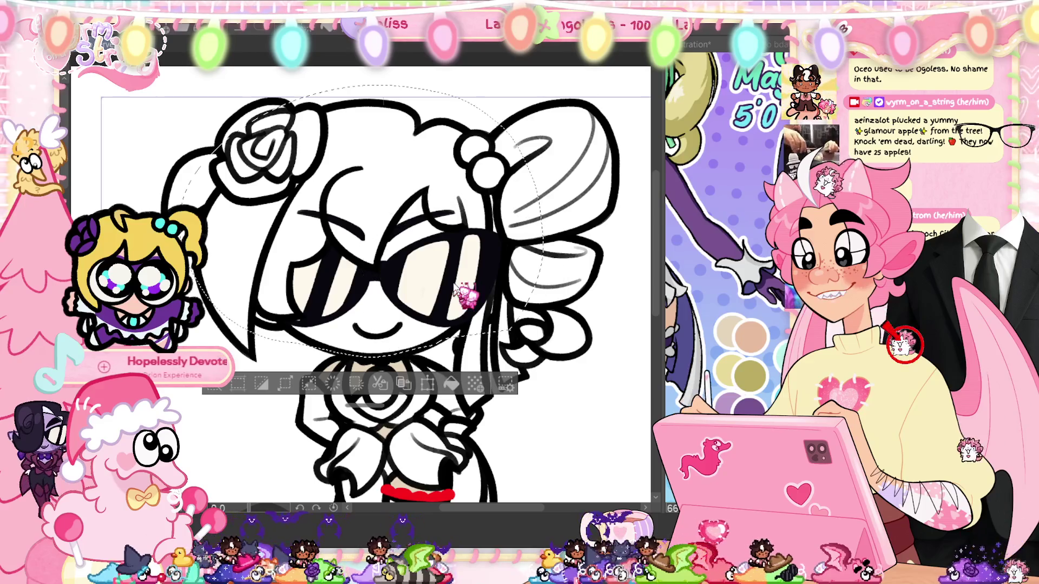
{"action": "key", "text": "ctrl+d"}
{"action": "key", "text": "ctrl+z"}
{"action": "key", "text": "ctrl+z"}
{"action": "key", "text": "ctrl+z"}
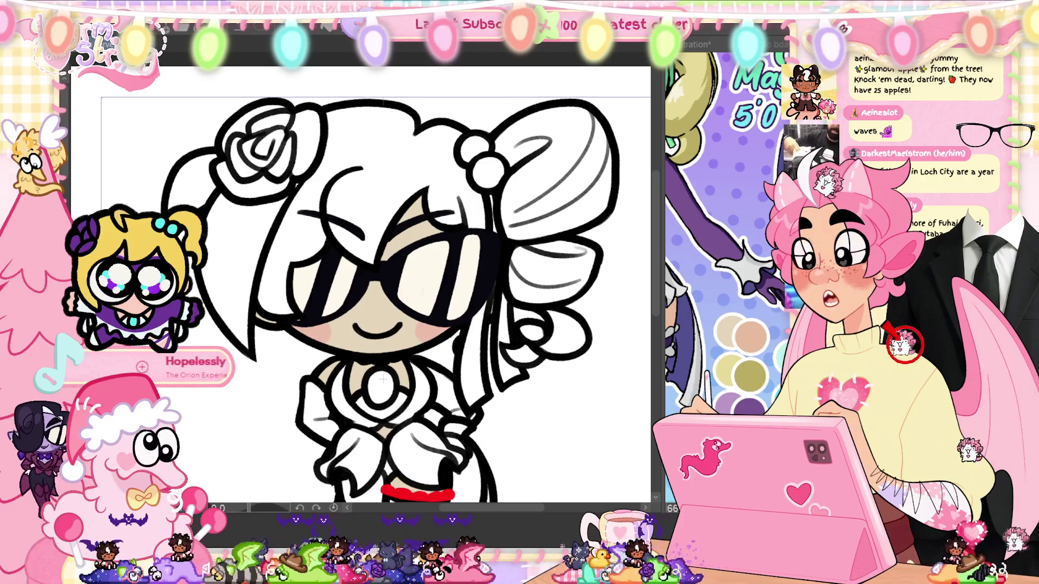
{"action": "key", "text": "ctrl+z"}
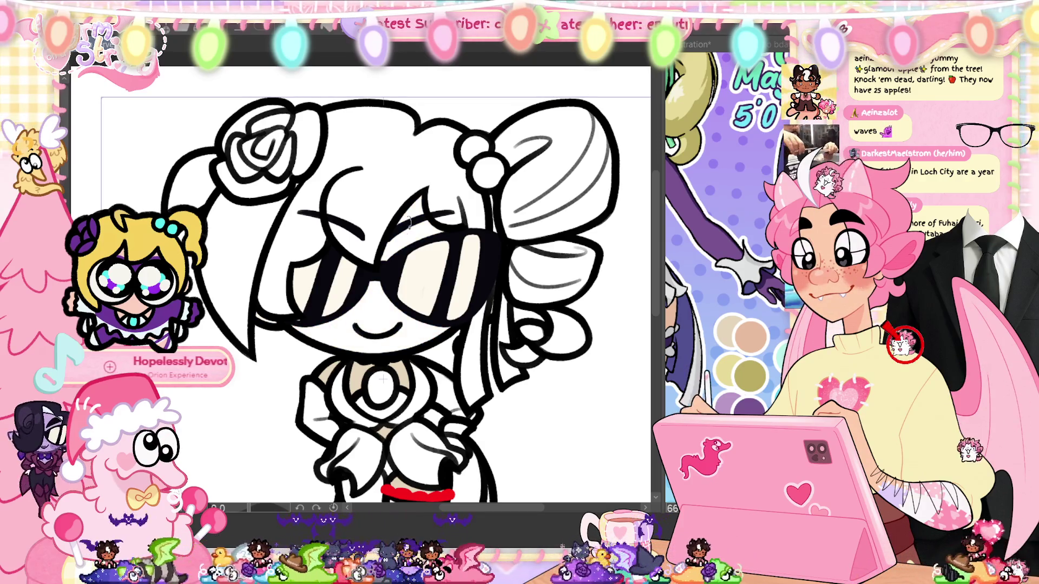
{"action": "mouse_move", "coordinate": [410, 222]}
{"action": "left_mouse_down"}
{"action": "mouse_move", "coordinate": [208, 393]}
{"action": "mouse_move", "coordinate": [146, 282]}
{"action": "mouse_move", "coordinate": [141, 173]}
{"action": "mouse_move", "coordinate": [303, 108]}
{"action": "mouse_move", "coordinate": [459, 91]}
{"action": "left_mouse_up"}
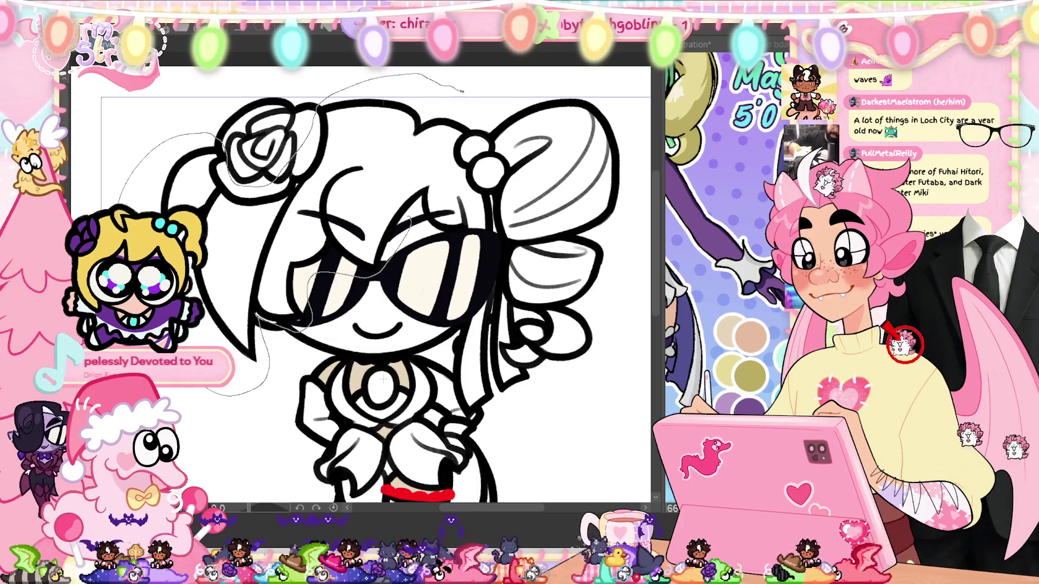
Step: Lasso-fill the hair, right bun, lower puff and curl pale blonde, then restore skin and blush
{"action": "mouse_move", "coordinate": [479, 140]}
{"action": "left_mouse_down"}
{"action": "mouse_move", "coordinate": [494, 233]}
{"action": "mouse_move", "coordinate": [479, 303]}
{"action": "mouse_move", "coordinate": [449, 254]}
{"action": "mouse_move", "coordinate": [411, 223]}
{"action": "left_mouse_up"}
{"action": "mouse_move", "coordinate": [514, 101]}
{"action": "left_mouse_down"}
{"action": "mouse_move", "coordinate": [490, 178]}
{"action": "mouse_move", "coordinate": [541, 260]}
{"action": "mouse_move", "coordinate": [638, 174]}
{"action": "mouse_move", "coordinate": [585, 226]}
{"action": "left_mouse_up"}
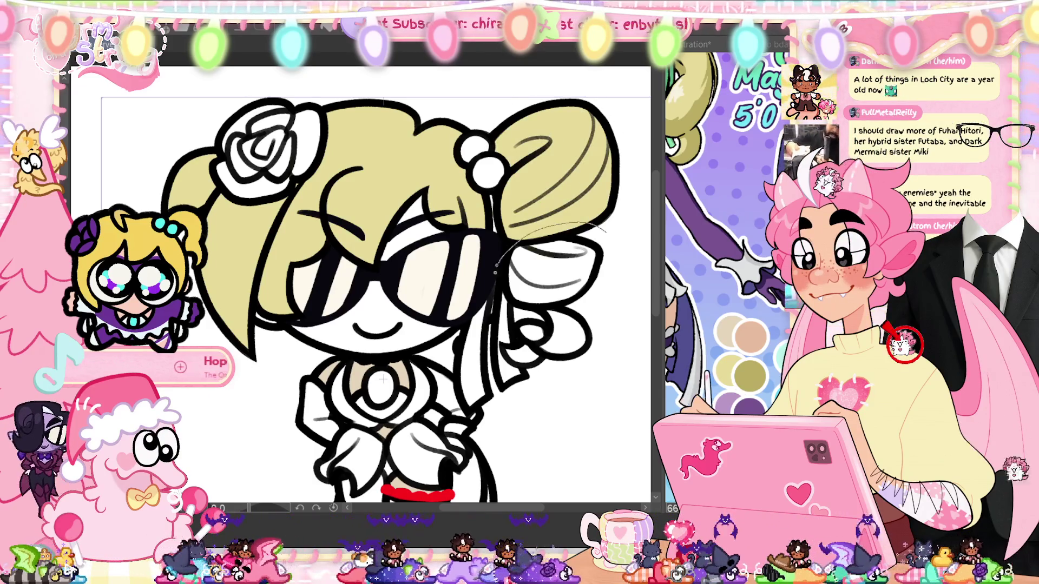
{"action": "left_click_drag", "start_coordinate": [497, 263], "coordinate": [600, 243]}
{"action": "mouse_move", "coordinate": [541, 317]}
{"action": "left_mouse_down"}
{"action": "mouse_move", "coordinate": [532, 342]}
{"action": "mouse_move", "coordinate": [537, 325]}
{"action": "left_mouse_up"}
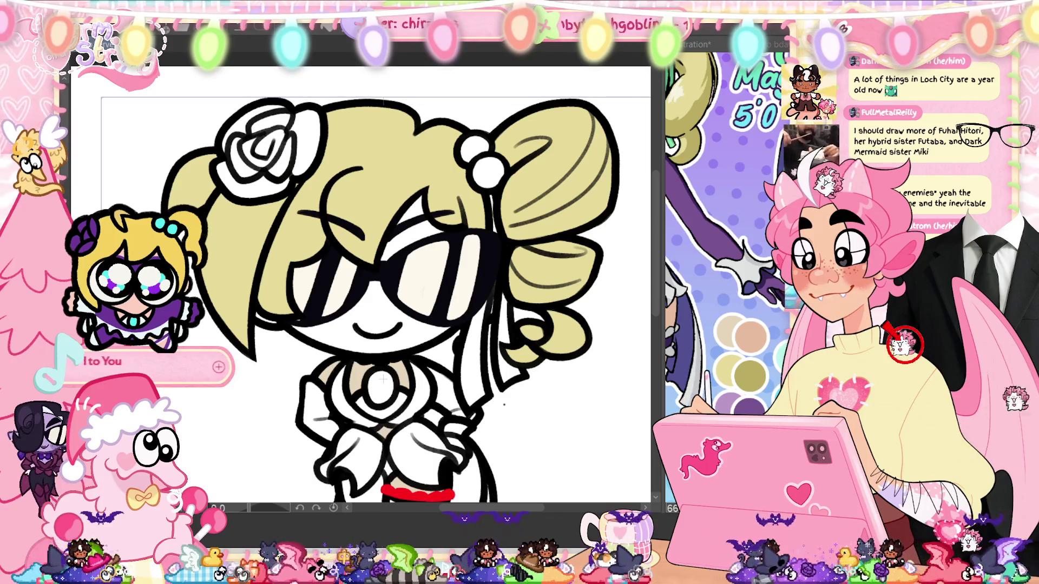
{"action": "key", "text": "ctrl+z"}
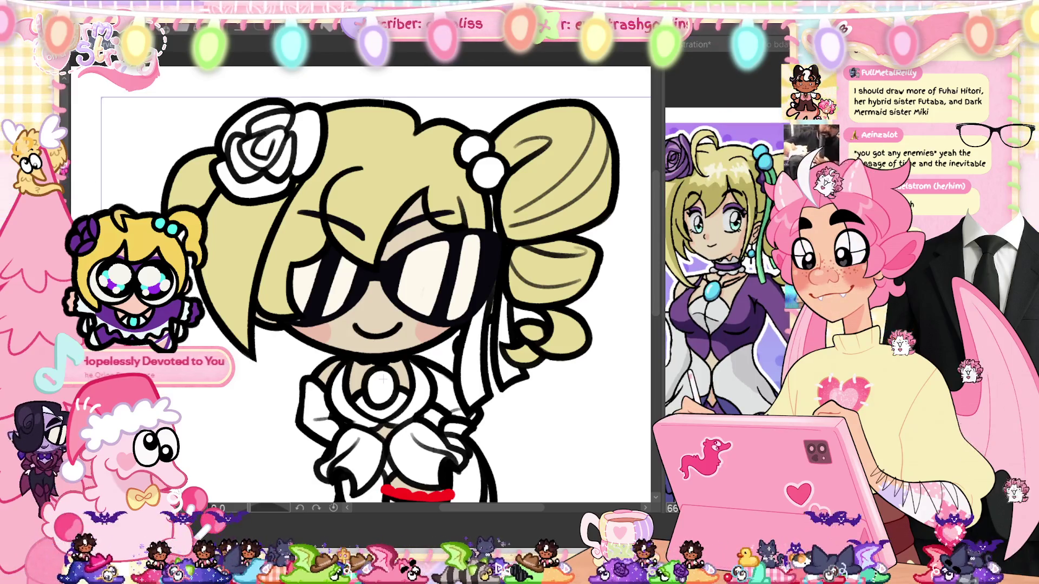
Step: Fill the two hair beads cyan and the three hair ribbon strips green
{"action": "left_click", "coordinate": [489, 170]}
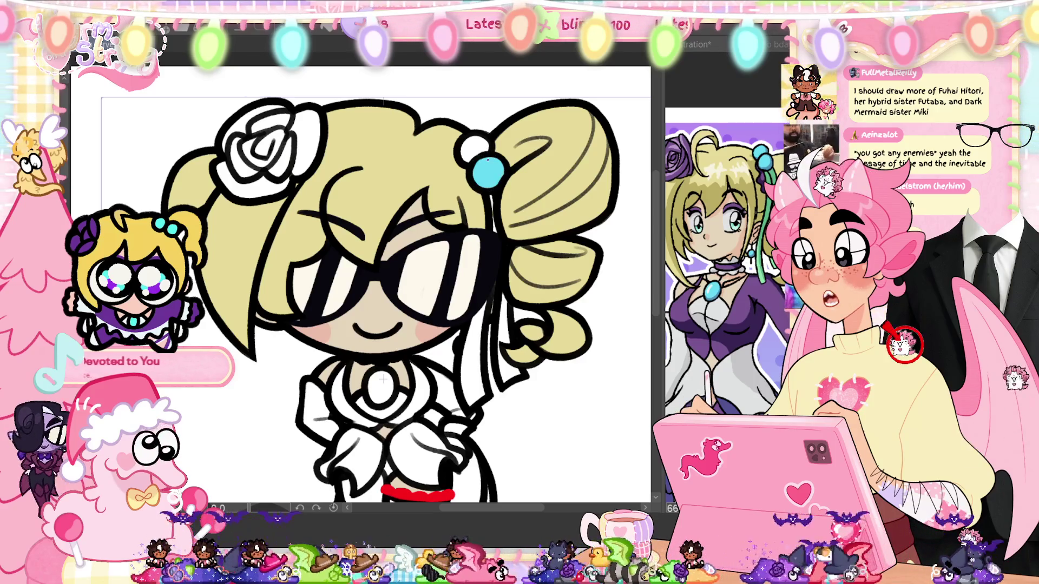
{"action": "left_click", "coordinate": [475, 147]}
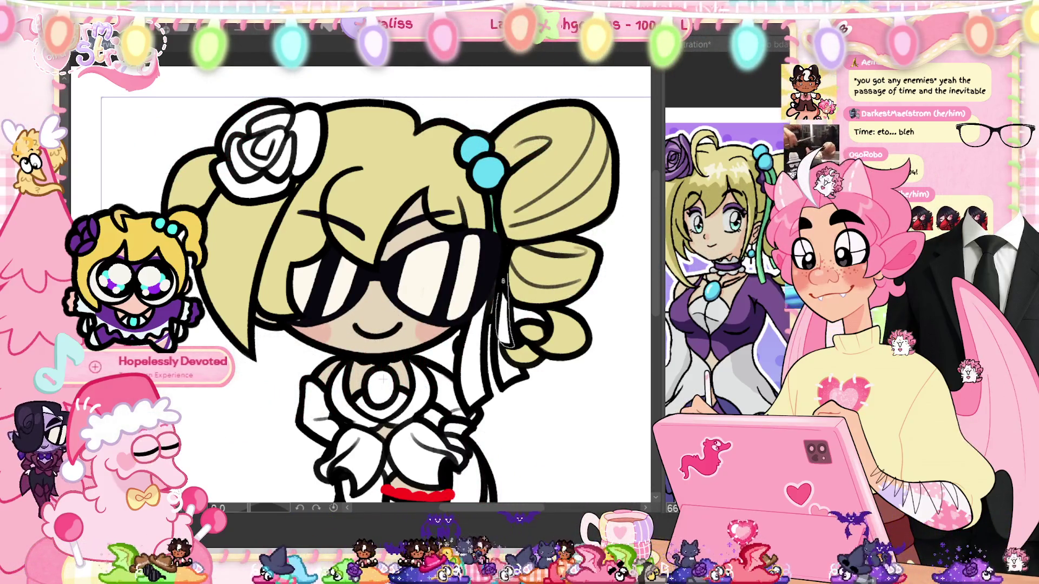
{"action": "left_click", "coordinate": [498, 329]}
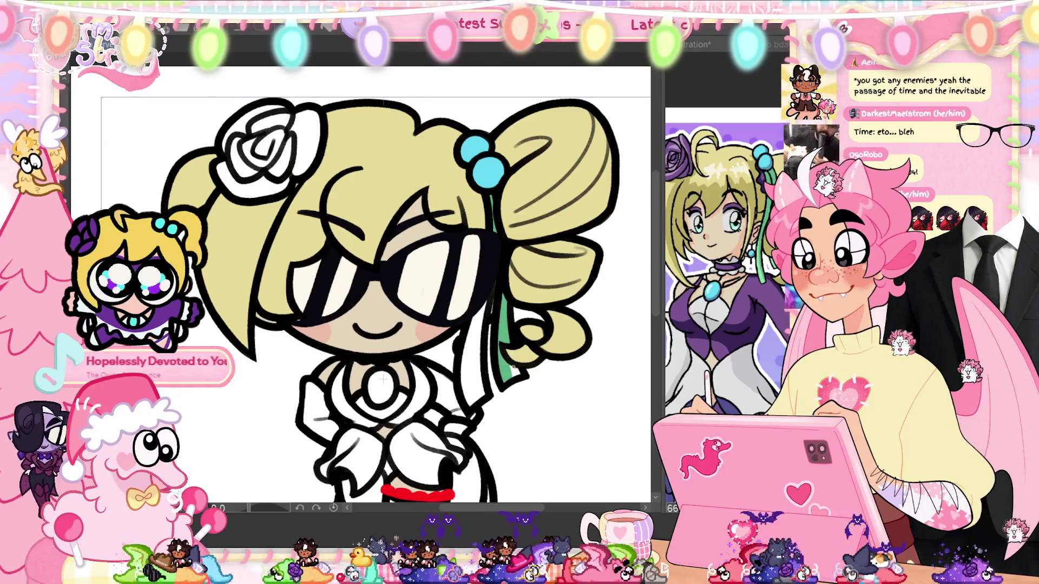
{"action": "left_click", "coordinate": [513, 371]}
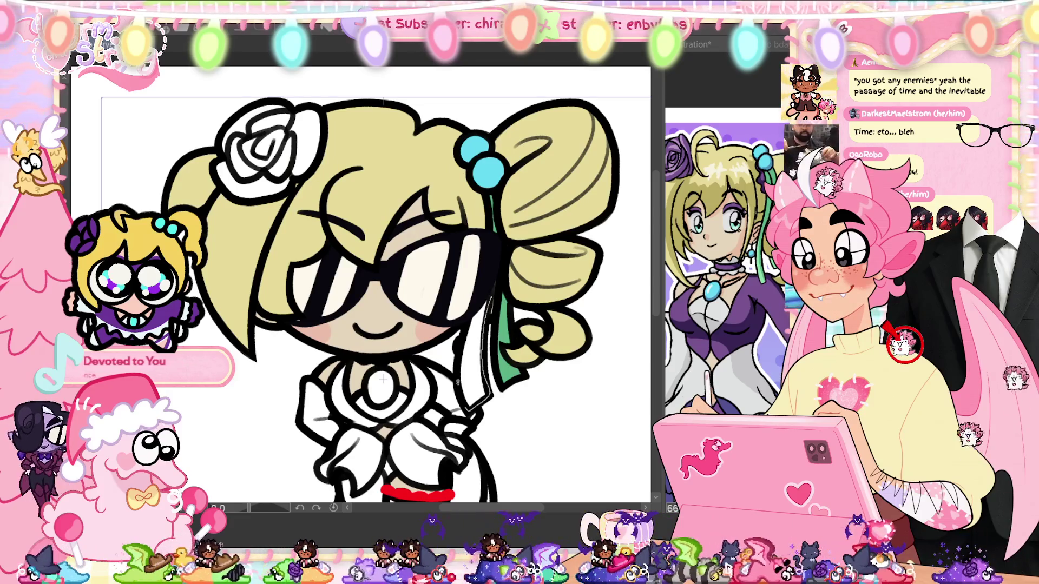
{"action": "left_click", "coordinate": [484, 303]}
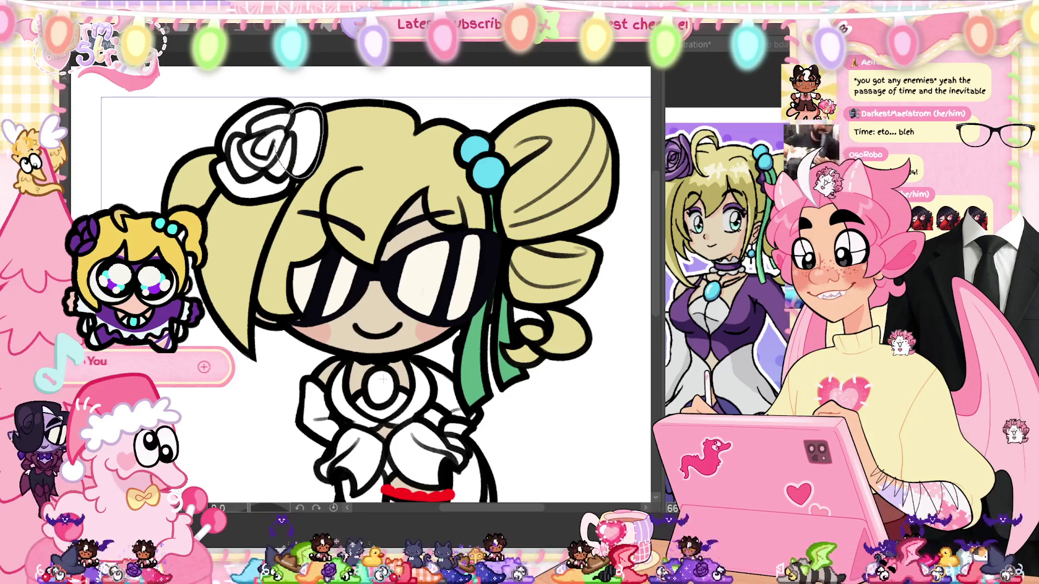
Step: Fill the rose, its petals and the area behind it purple
{"action": "left_click", "coordinate": [295, 116]}
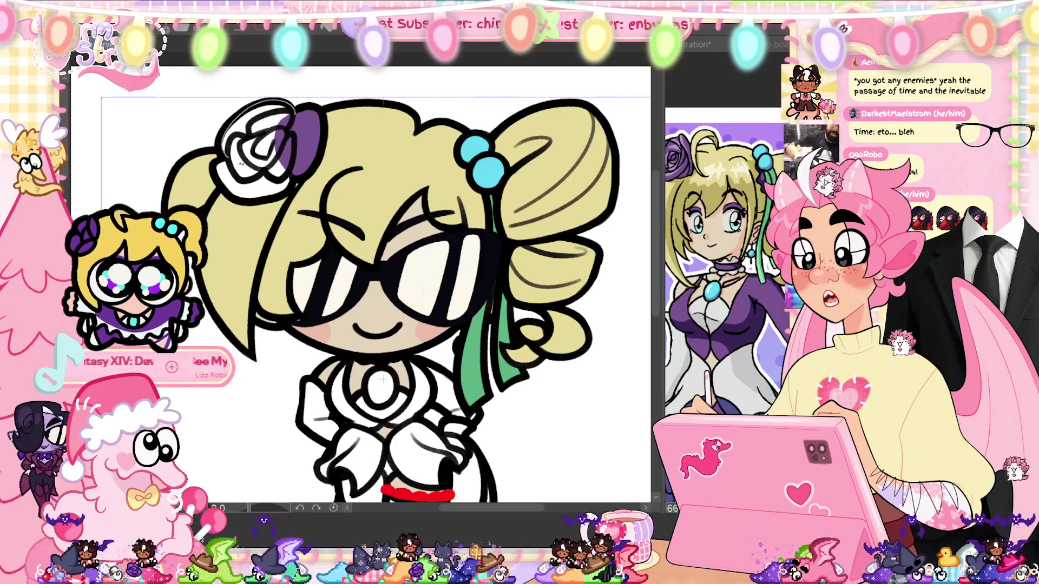
{"action": "left_click", "coordinate": [260, 135]}
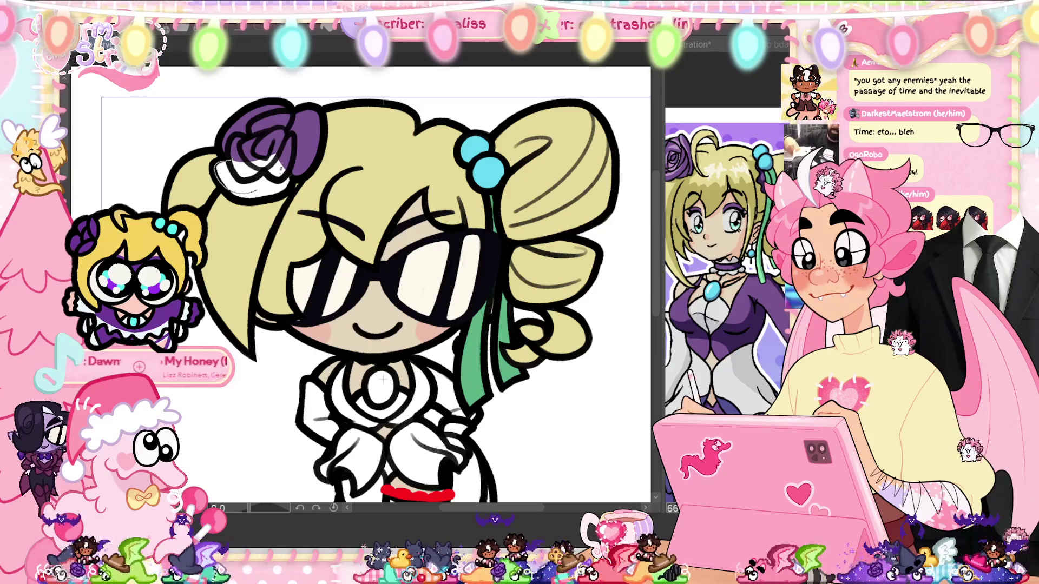
{"action": "left_click", "coordinate": [251, 156]}
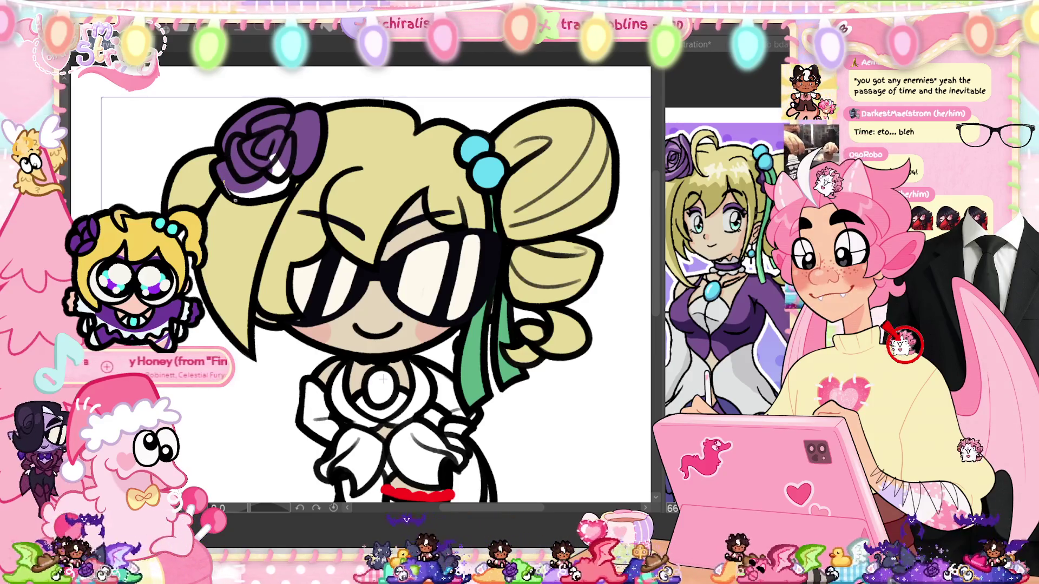
Step: Fill the last white gap in the rose purple and zoom out
{"action": "left_click", "coordinate": [291, 170]}
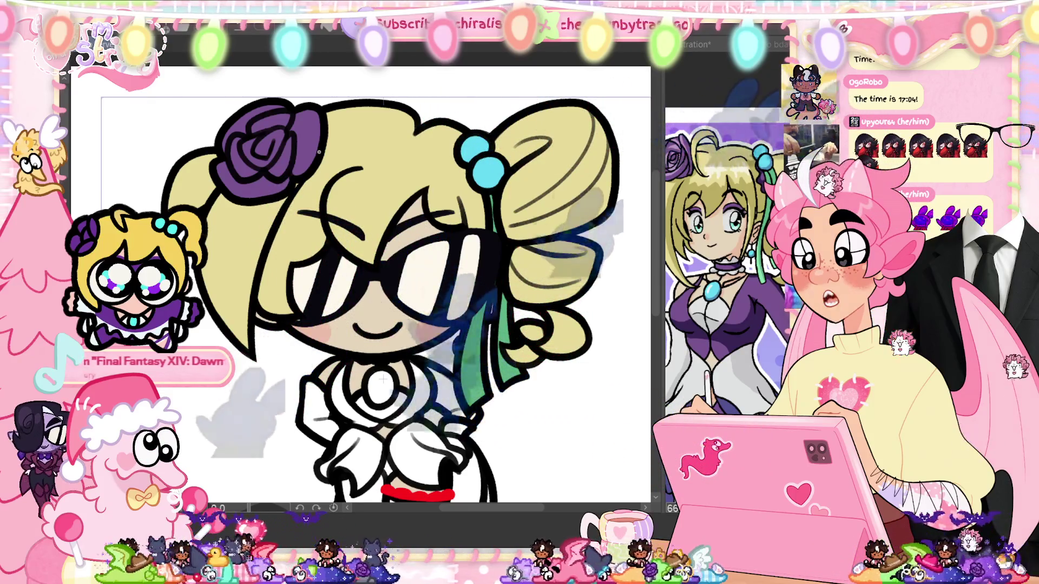
{"action": "scroll", "coordinate": [384, 381], "scroll_direction": "down", "scroll_amount": 2}
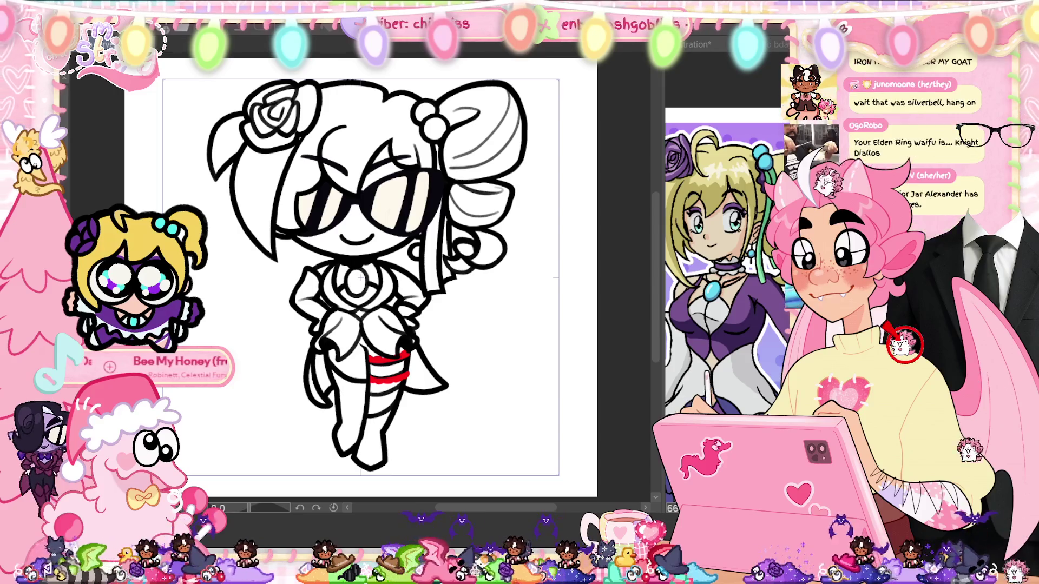
Step: Transform the girl's head with Ctrl+T, then zoom back in on the coloured chibi
{"action": "key", "text": "ctrl+t"}
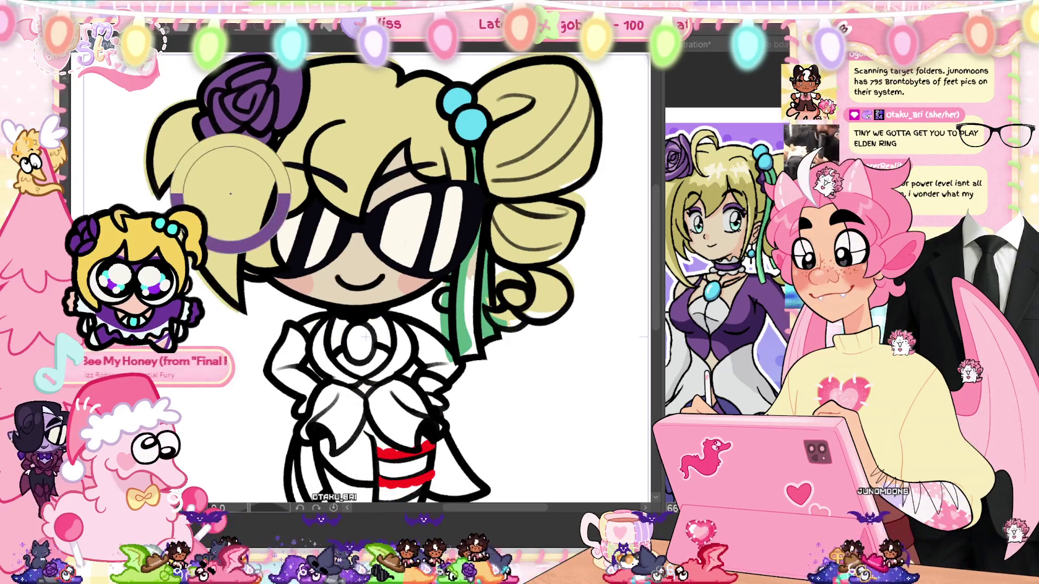
{"action": "scroll", "coordinate": [409, 377], "scroll_direction": "up", "scroll_amount": 1}
Step: Undo the stray thin stroke and ink a thick black line up the hair's left edge
{"action": "mouse_move", "coordinate": [409, 379]}
{"action": "left_mouse_down"}
{"action": "mouse_move", "coordinate": [531, 386]}
{"action": "mouse_move", "coordinate": [528, 466]}
{"action": "left_mouse_up"}
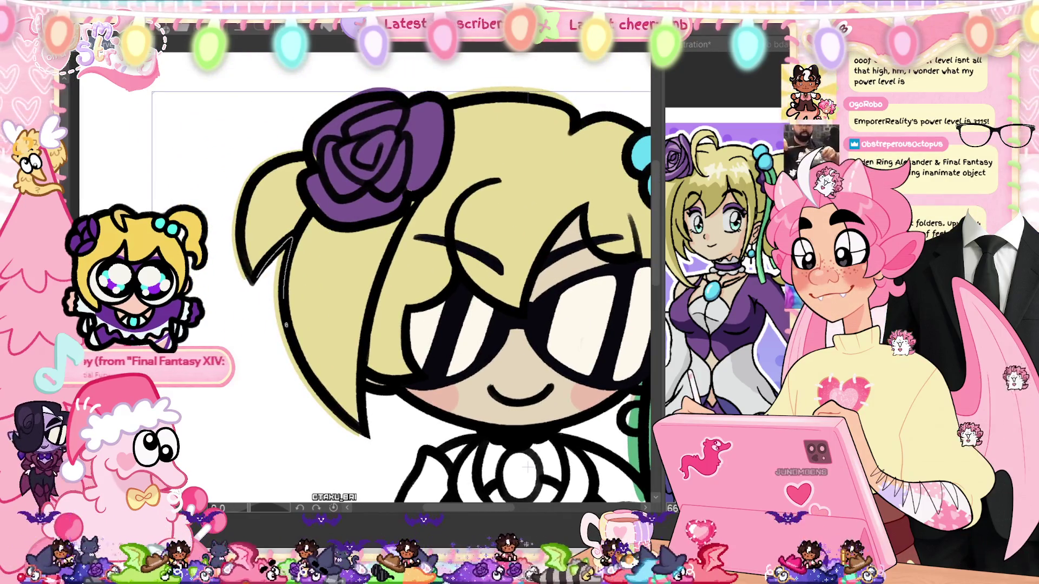
{"action": "key", "text": "ctrl+z"}
{"action": "left_click_drag", "start_coordinate": [252, 287], "coordinate": [307, 138]}
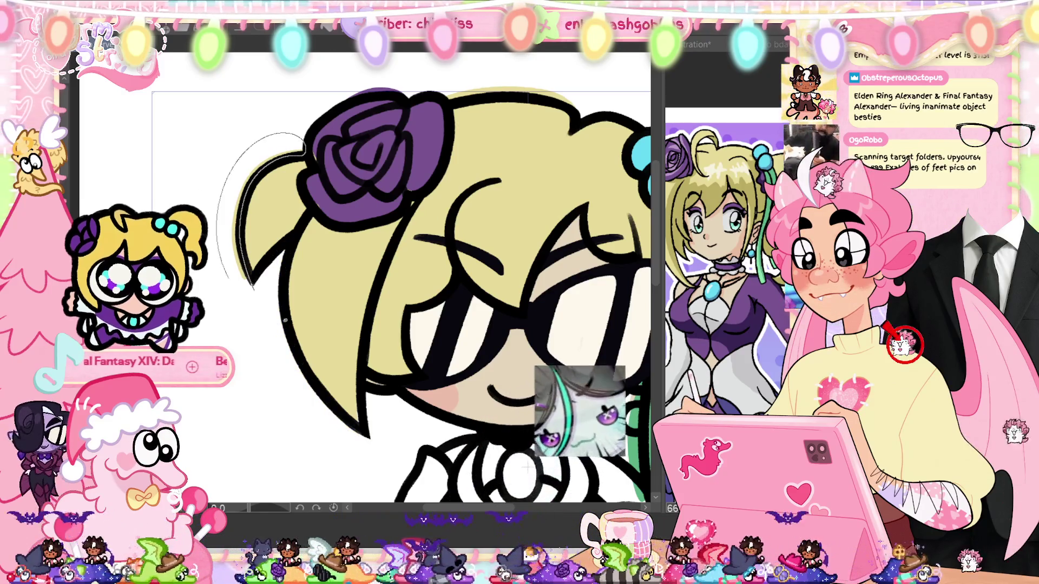
{"action": "left_click_drag", "start_coordinate": [251, 284], "coordinate": [307, 139]}
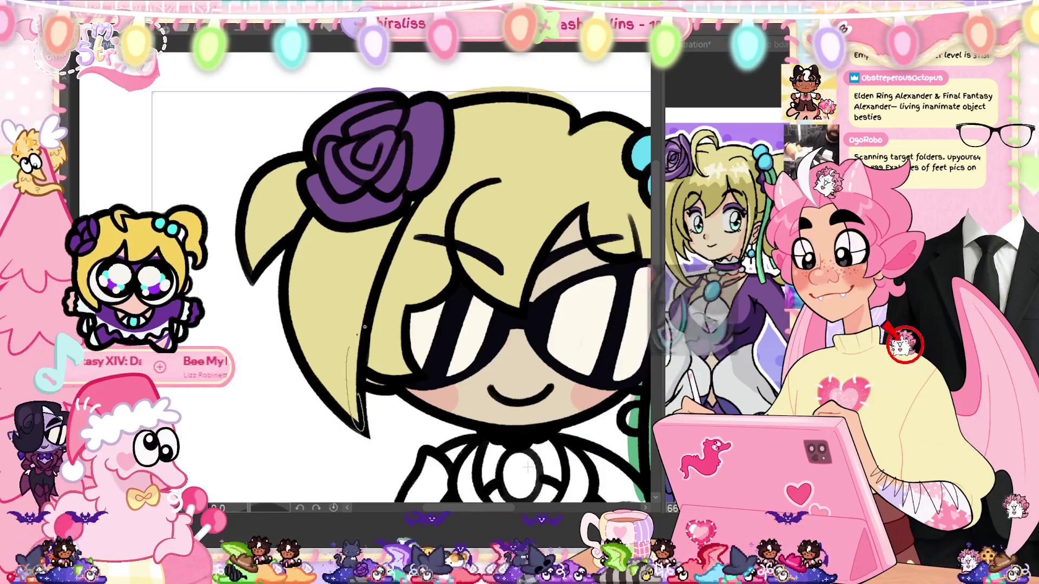
{"action": "left_click_drag", "start_coordinate": [528, 467], "coordinate": [242, 488]}
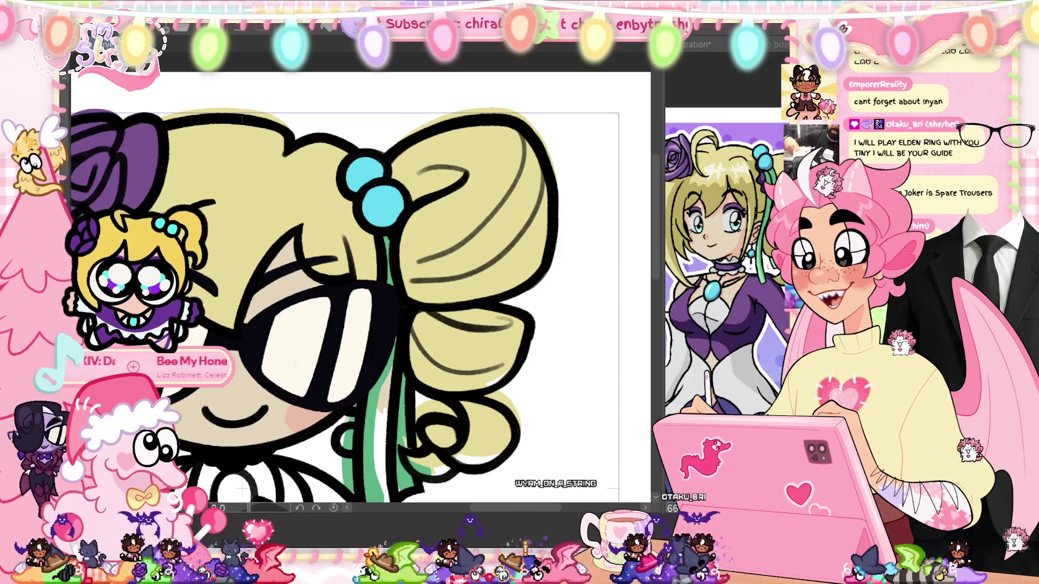
Step: After undoing a first attempt, ink the hair bun's lower-right edge with a thick black outline
{"action": "scroll", "coordinate": [346, 292], "scroll_direction": "up", "scroll_amount": 1}
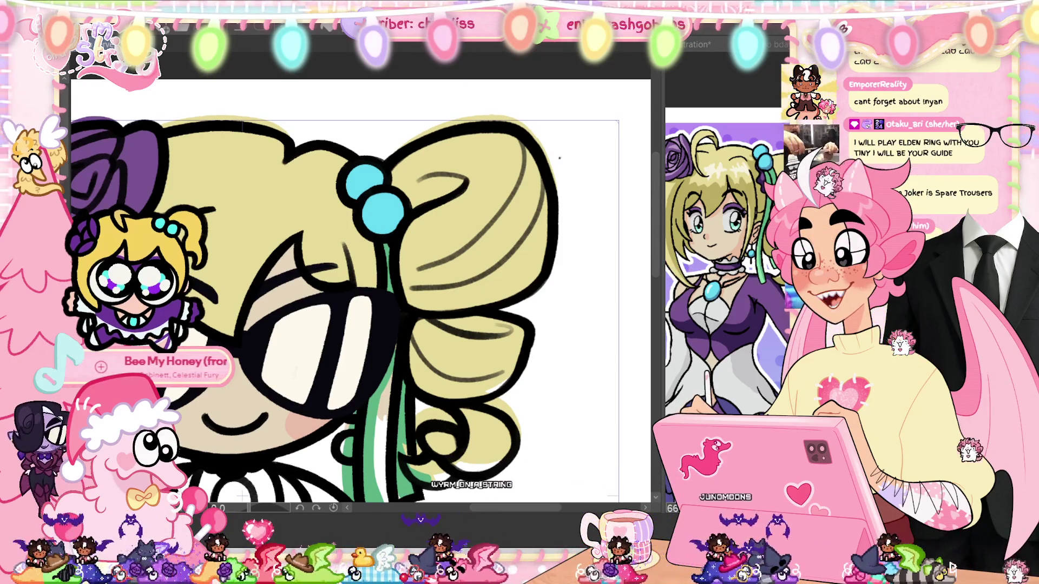
{"action": "left_click_drag", "start_coordinate": [560, 156], "coordinate": [462, 128]}
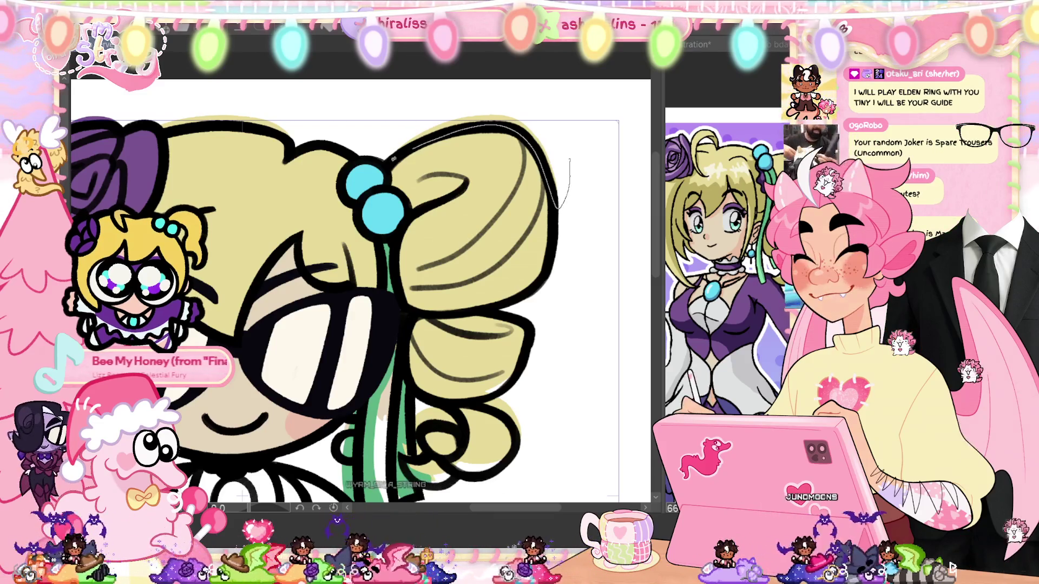
{"action": "key", "text": "ctrl+z"}
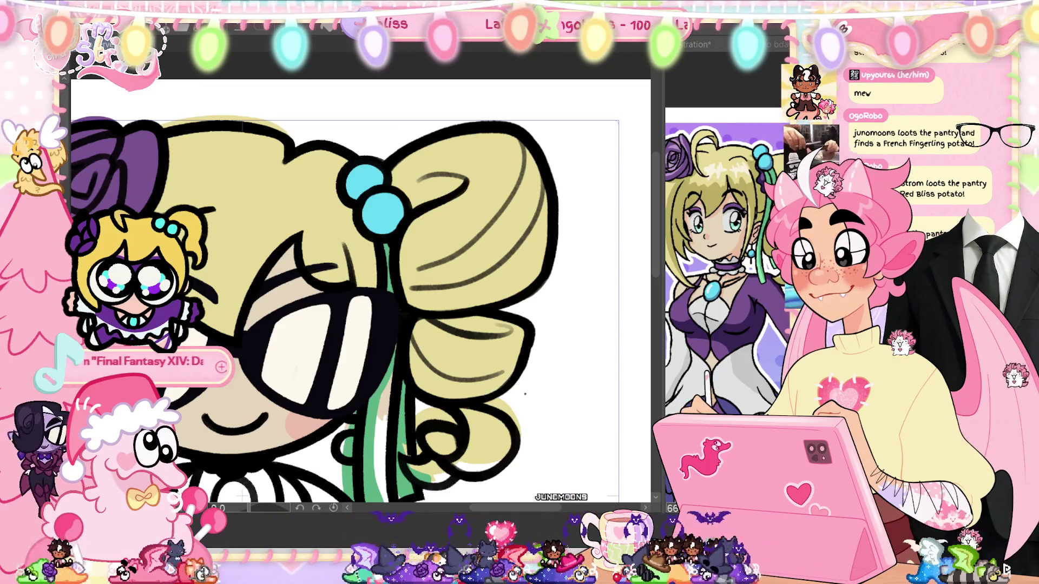
{"action": "left_click_drag", "start_coordinate": [515, 427], "coordinate": [481, 475]}
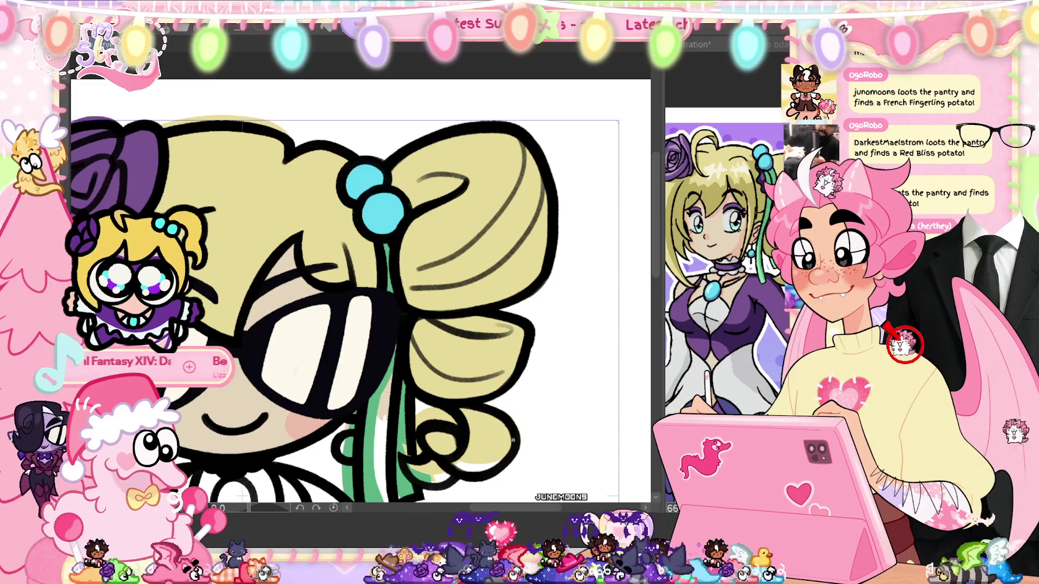
{"action": "left_click_drag", "start_coordinate": [501, 416], "coordinate": [452, 472]}
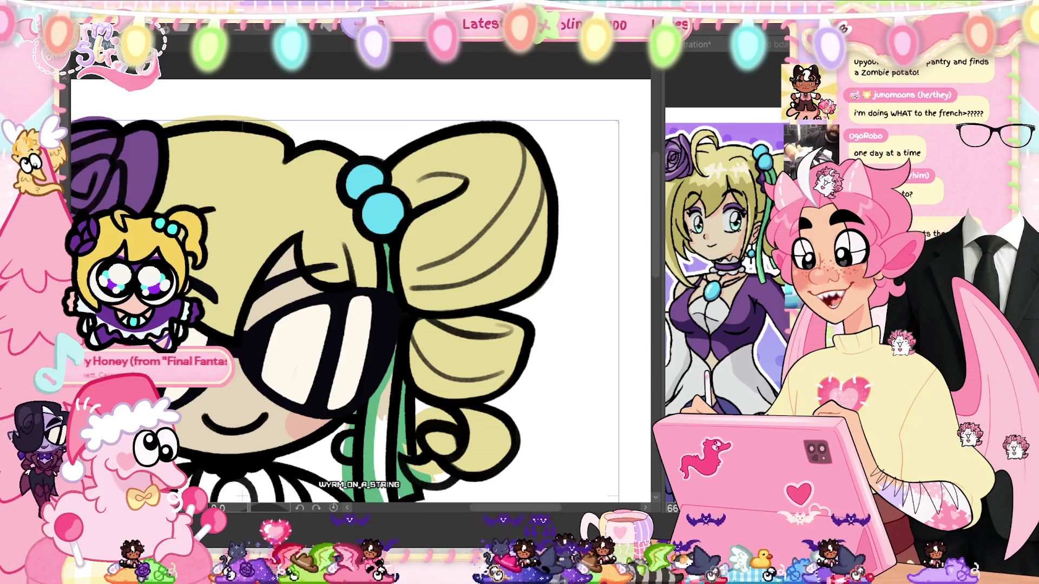
{"action": "left_click_drag", "start_coordinate": [533, 512], "coordinate": [529, 513]}
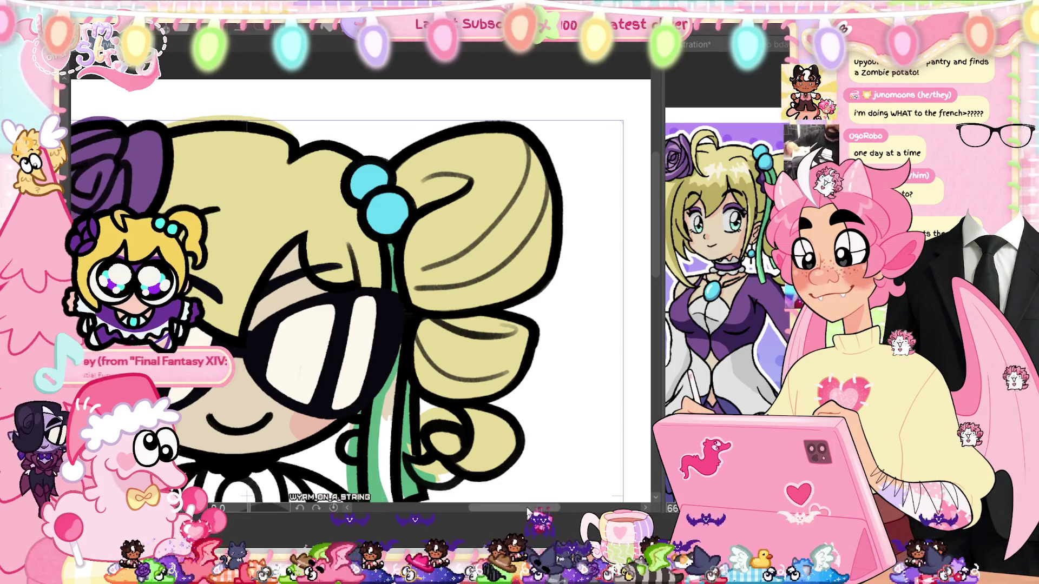
{"action": "left_click_drag", "start_coordinate": [246, 496], "coordinate": [333, 389]}
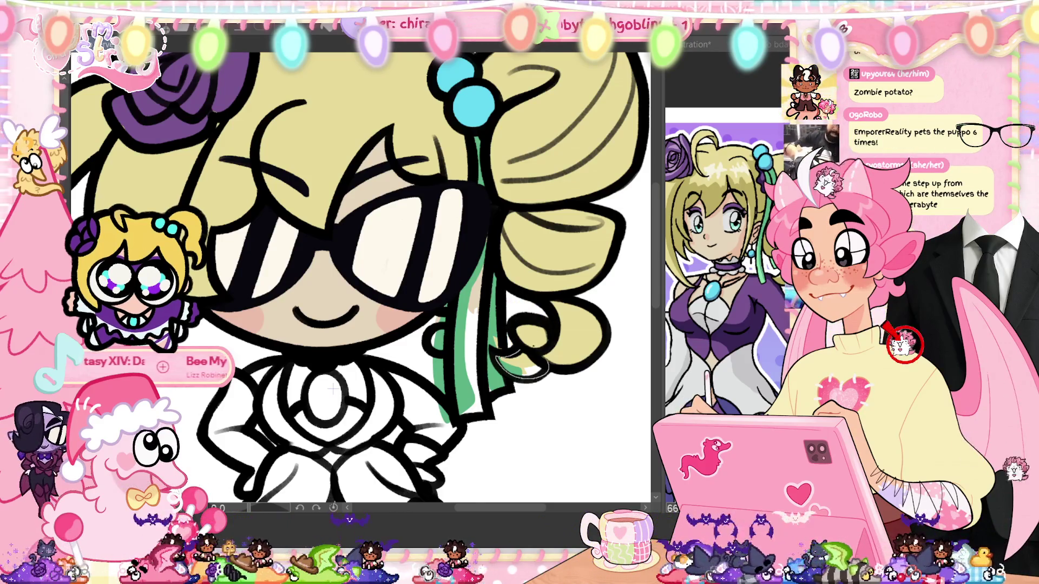
{"action": "scroll", "coordinate": [333, 389], "scroll_direction": "down", "scroll_amount": 3}
{"action": "scroll", "coordinate": [453, 445], "scroll_direction": "up", "scroll_amount": 2}
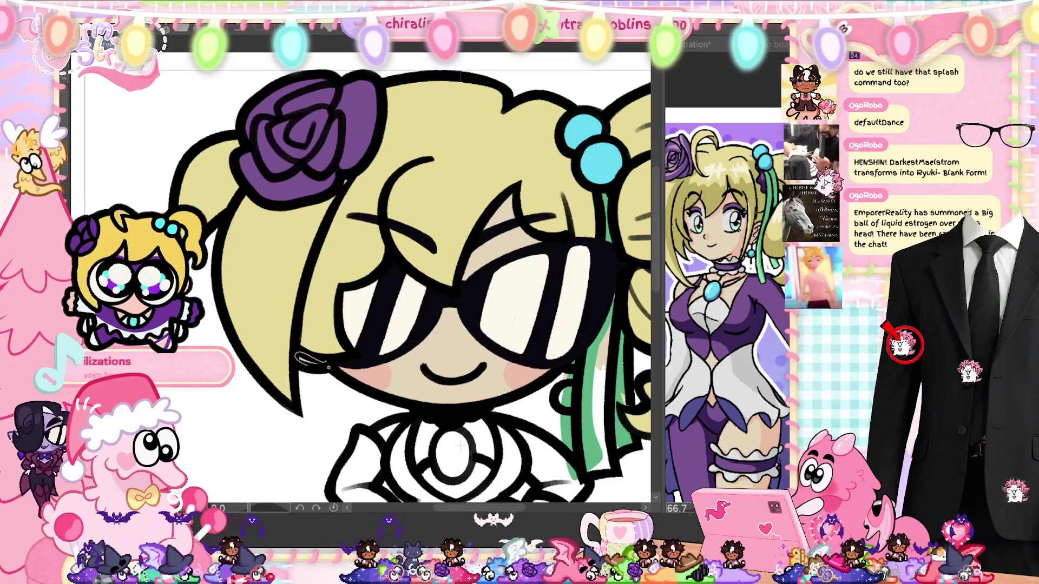
Step: Lasso-fill the white gap in the ribbon solid green and bucket-fill the small earring cyan
{"action": "left_click_drag", "start_coordinate": [460, 447], "coordinate": [336, 415]}
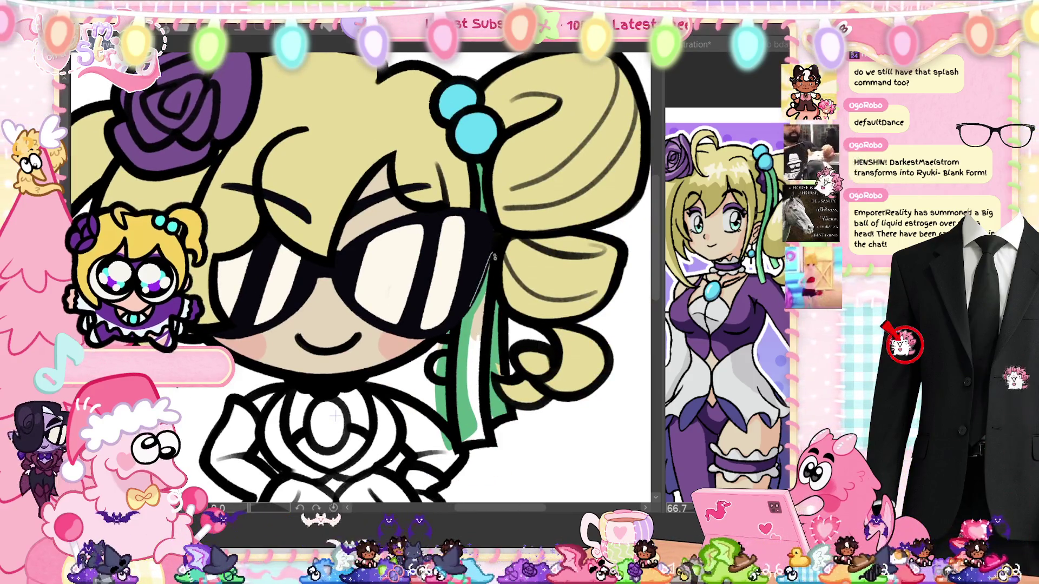
{"action": "left_click_drag", "start_coordinate": [492, 255], "coordinate": [481, 370]}
{"action": "left_click_drag", "start_coordinate": [490, 445], "coordinate": [501, 410]}
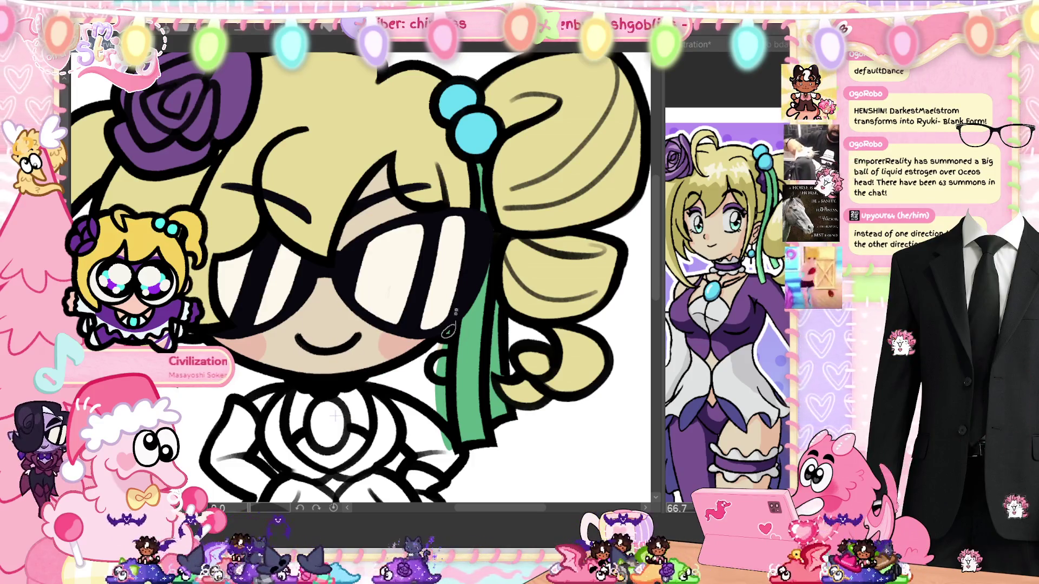
{"action": "left_click", "coordinate": [440, 374]}
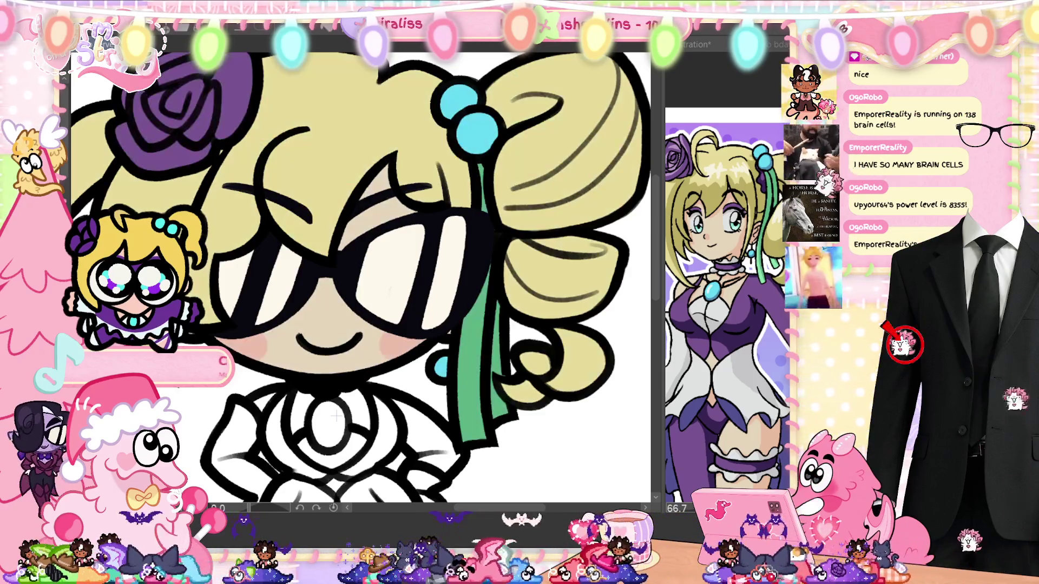
Step: Fit the whole chibi to the window and step through three animation frames
{"action": "key", "text": "ctrl+0"}
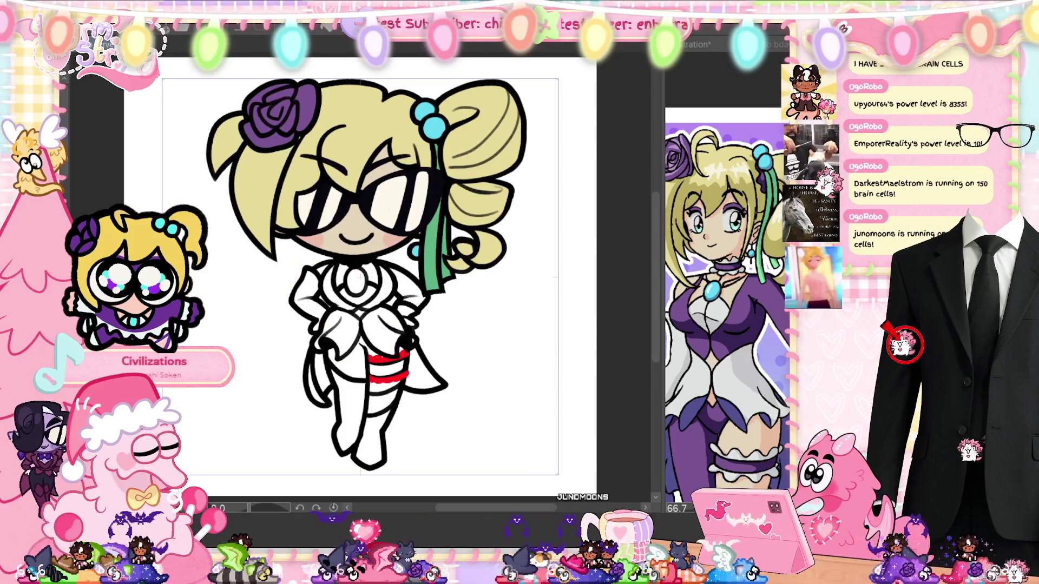
{"action": "key", "text": "space"}
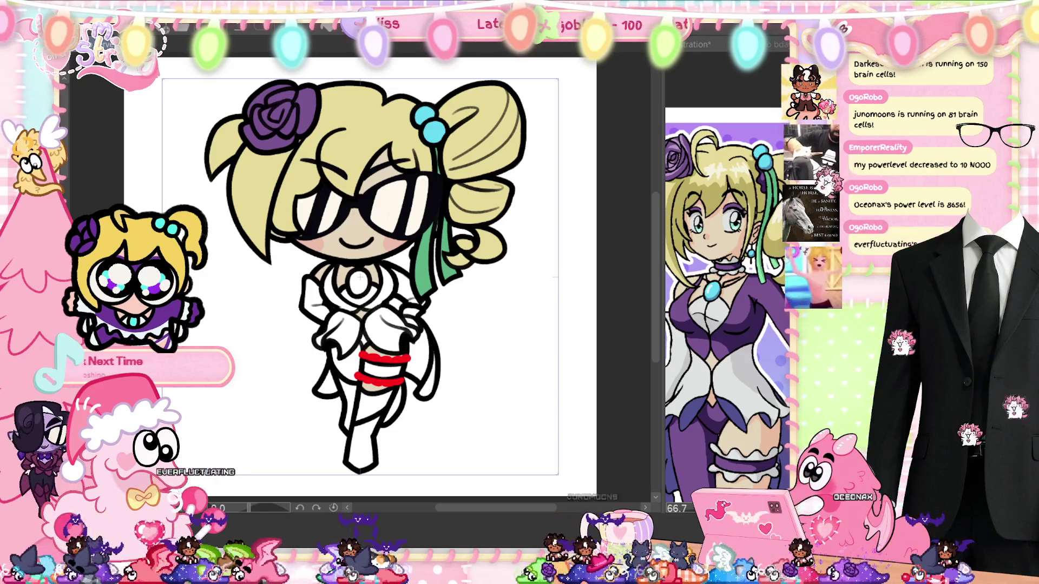
{"action": "key", "text": "space"}
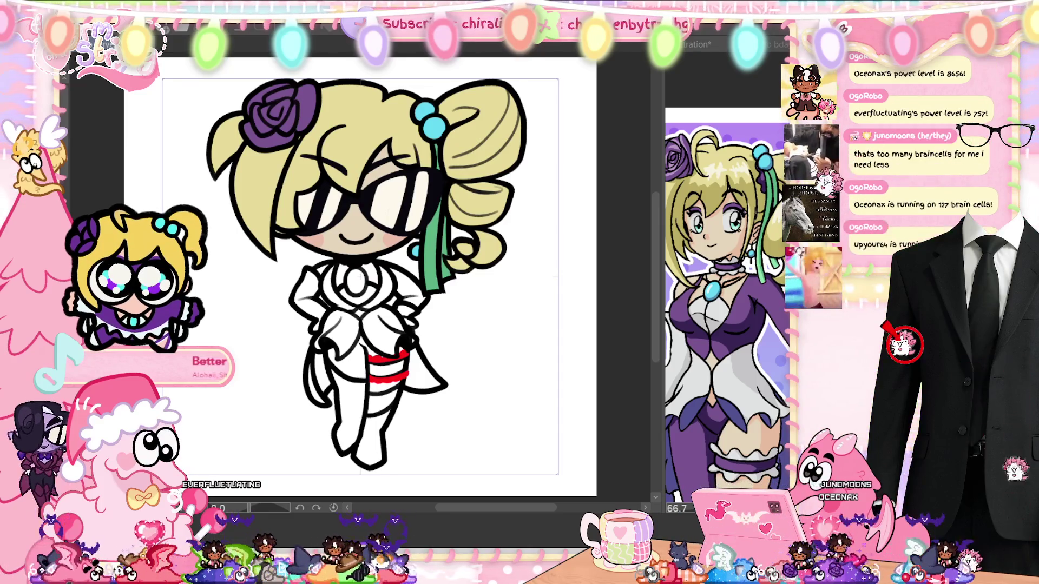
{"action": "key", "text": "space"}
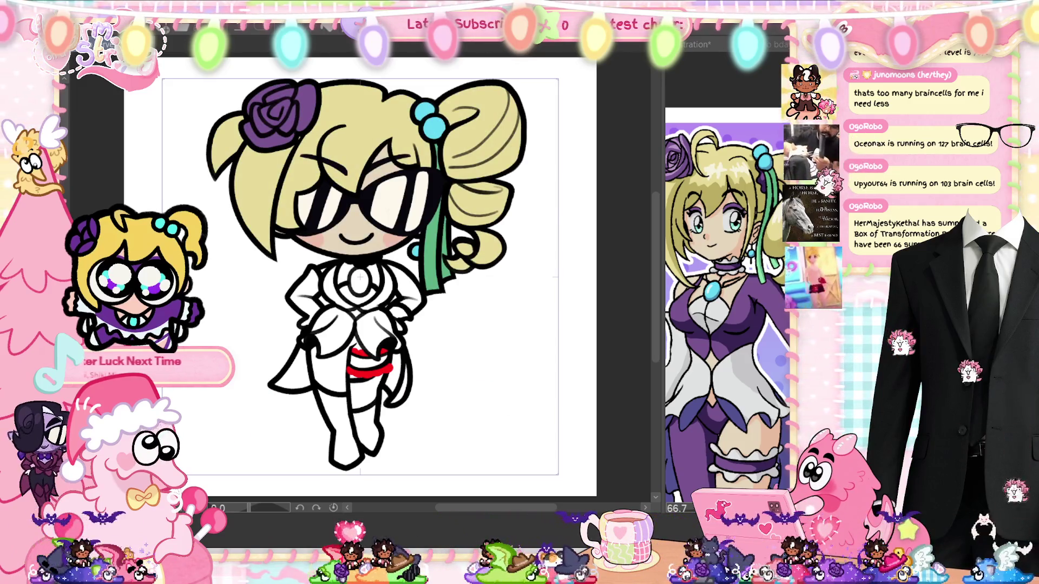
Step: Open the animation Timeline, stop playback, and hide the Timeline again
{"action": "left_click", "coordinate": [222, 511]}
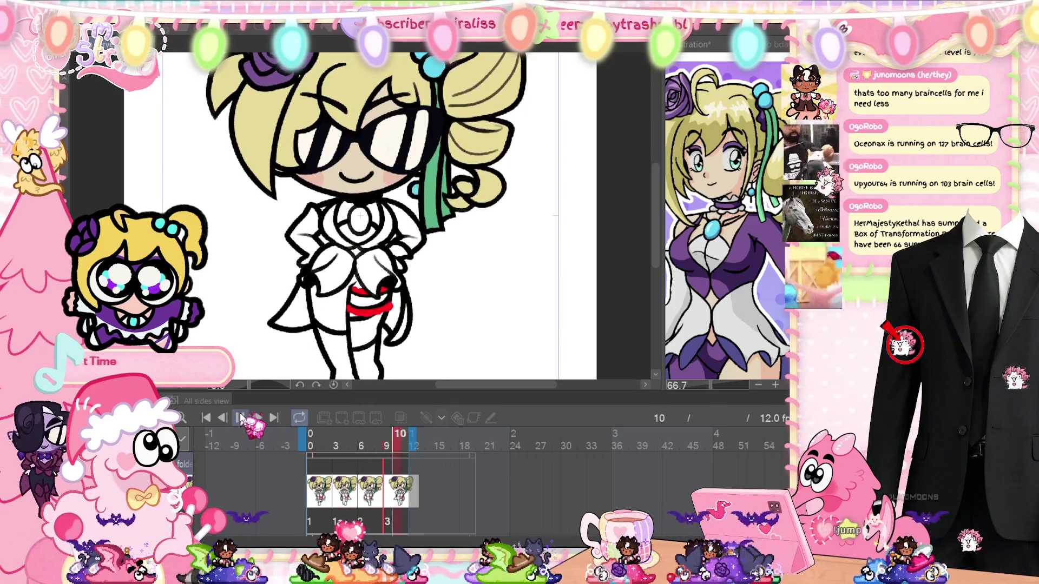
{"action": "left_click", "coordinate": [241, 418]}
{"action": "left_click", "coordinate": [206, 401]}
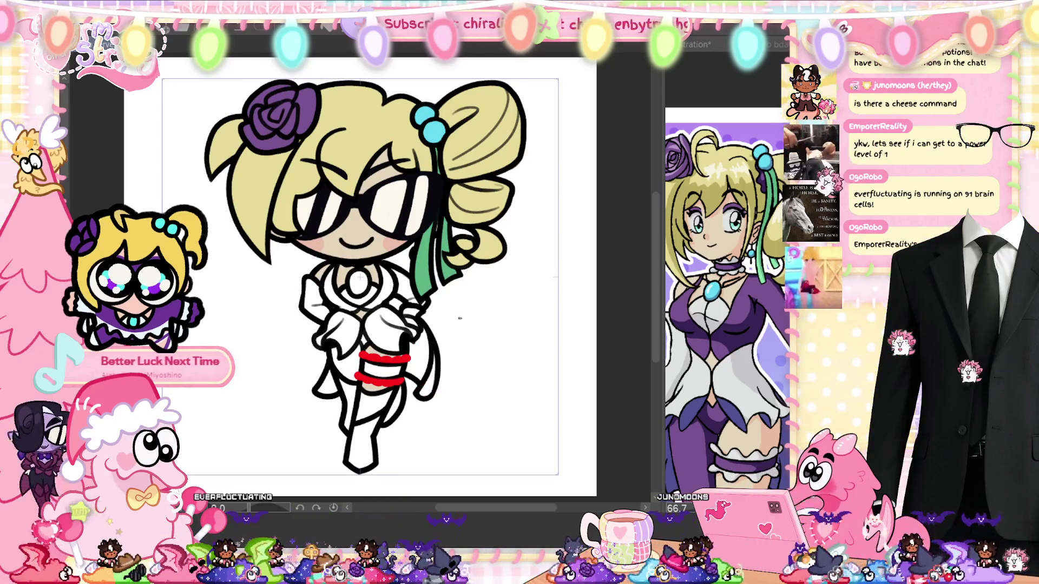
Step: Zoom in near the red leg bands and pan up to the face, hair and rose
{"action": "scroll", "coordinate": [381, 359], "scroll_direction": "up", "scroll_amount": 2}
{"action": "left_click_drag", "start_coordinate": [346, 218], "coordinate": [370, 223]}
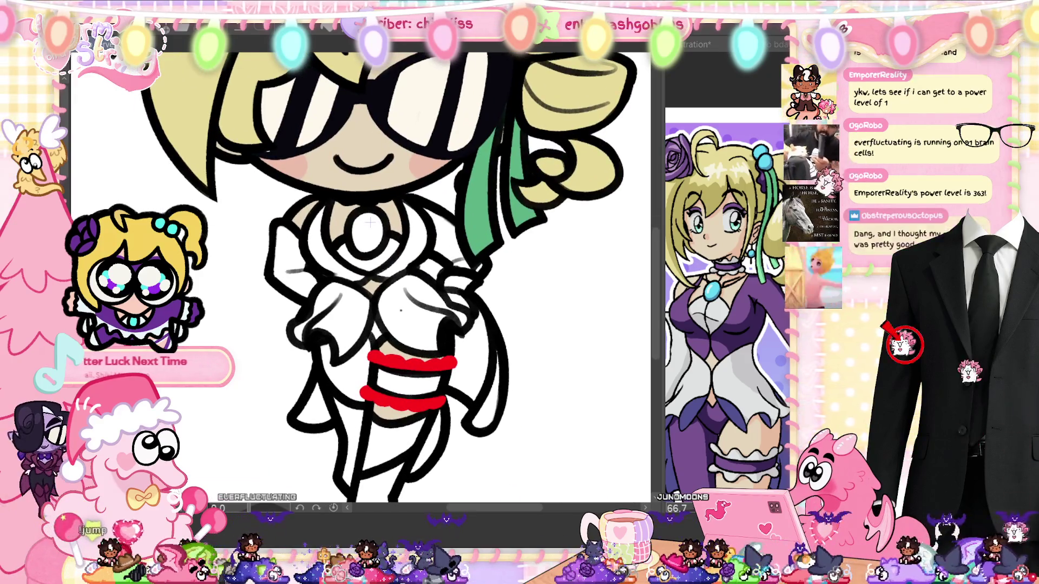
{"action": "mouse_move", "coordinate": [370, 222]}
{"action": "left_mouse_down"}
{"action": "mouse_move", "coordinate": [370, 417]}
{"action": "mouse_move", "coordinate": [370, 227]}
{"action": "mouse_move", "coordinate": [370, 249]}
{"action": "left_mouse_up"}
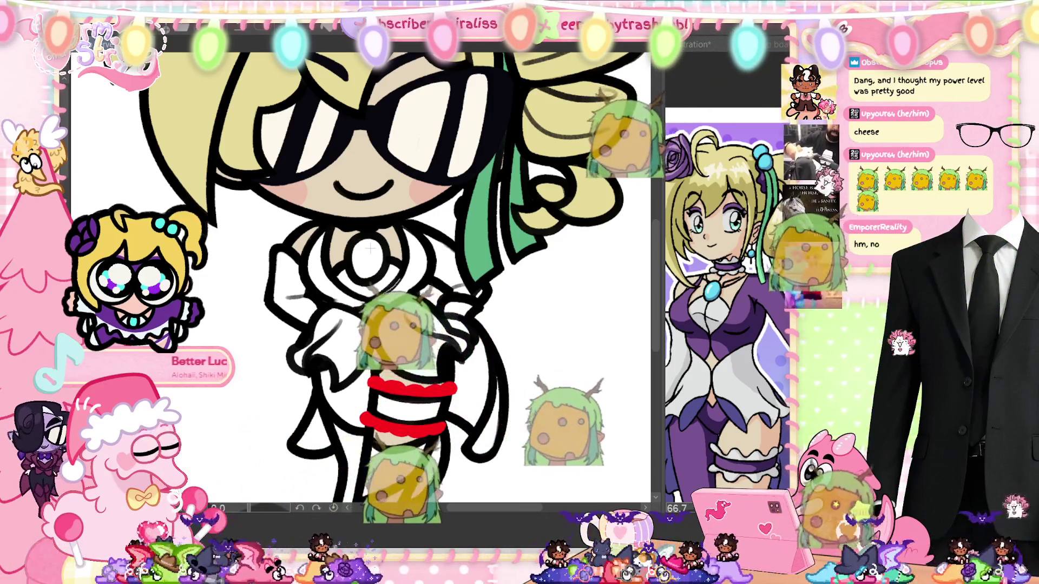
Step: Lasso-fill the collar ring and the left and right collar pieces with purple
{"action": "left_click", "coordinate": [370, 248]}
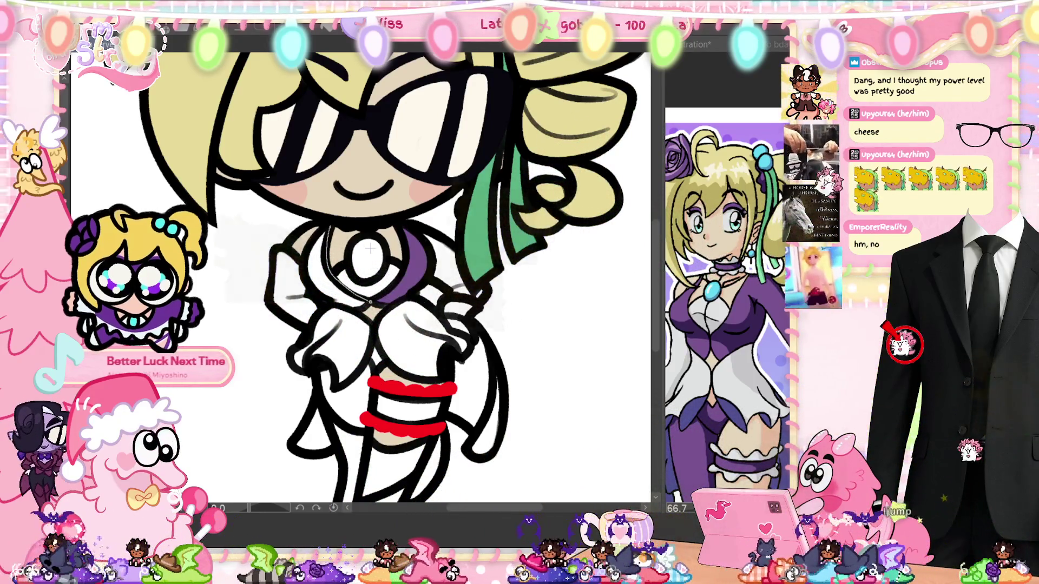
{"action": "left_click_drag", "start_coordinate": [368, 306], "coordinate": [369, 302]}
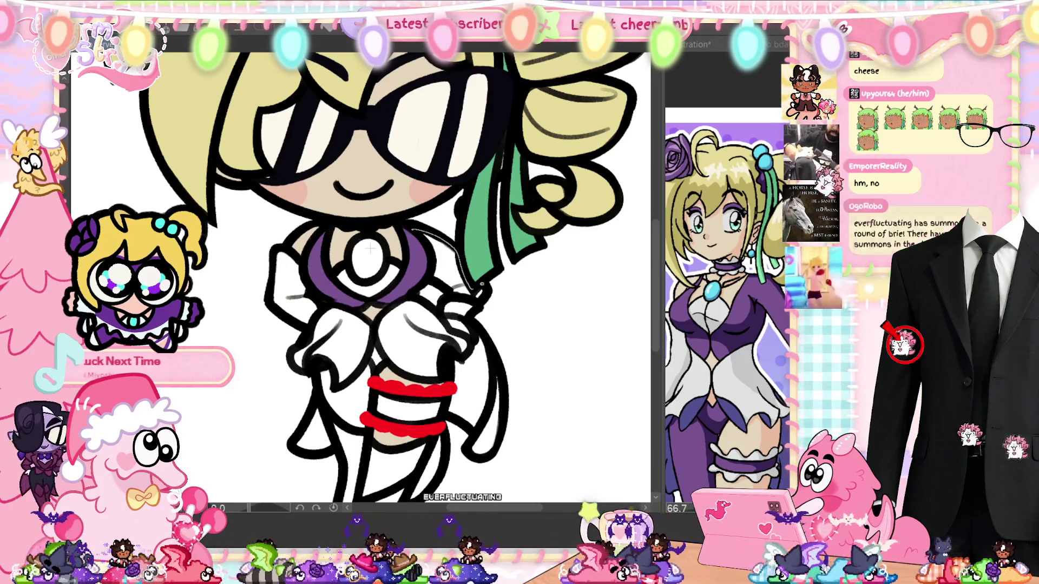
{"action": "left_click_drag", "start_coordinate": [449, 289], "coordinate": [433, 282]}
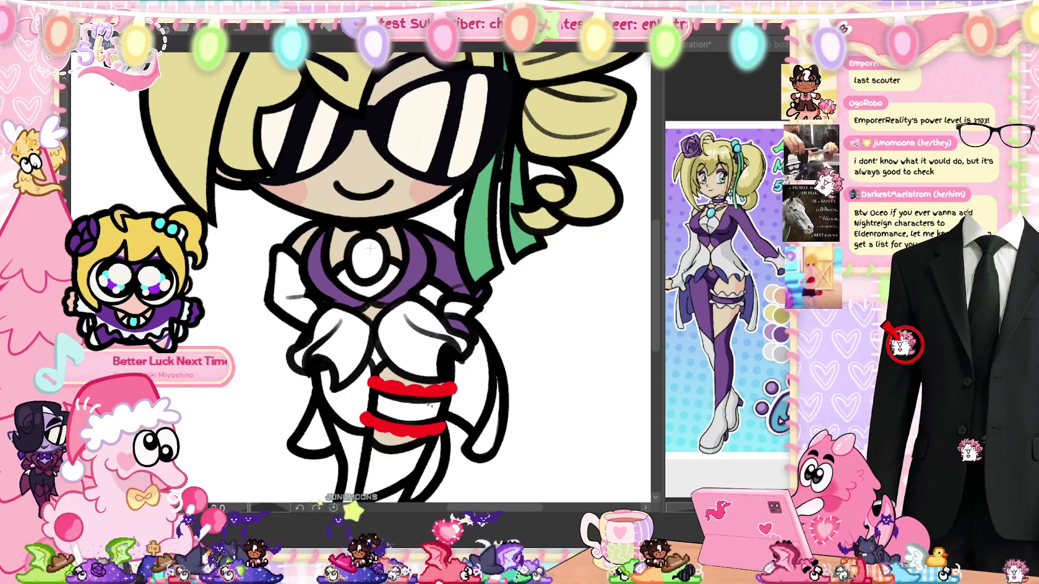
Step: Fill the thigh, the band between the red frills, and the lower leg purple
{"action": "left_click_drag", "start_coordinate": [370, 249], "coordinate": [409, 136]}
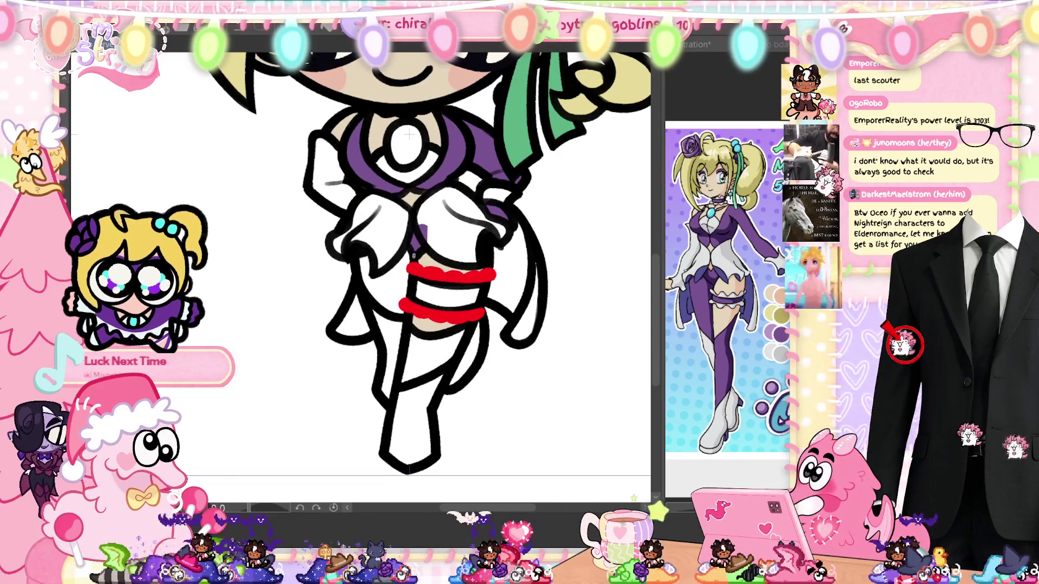
{"action": "left_click_drag", "start_coordinate": [366, 293], "coordinate": [427, 250]}
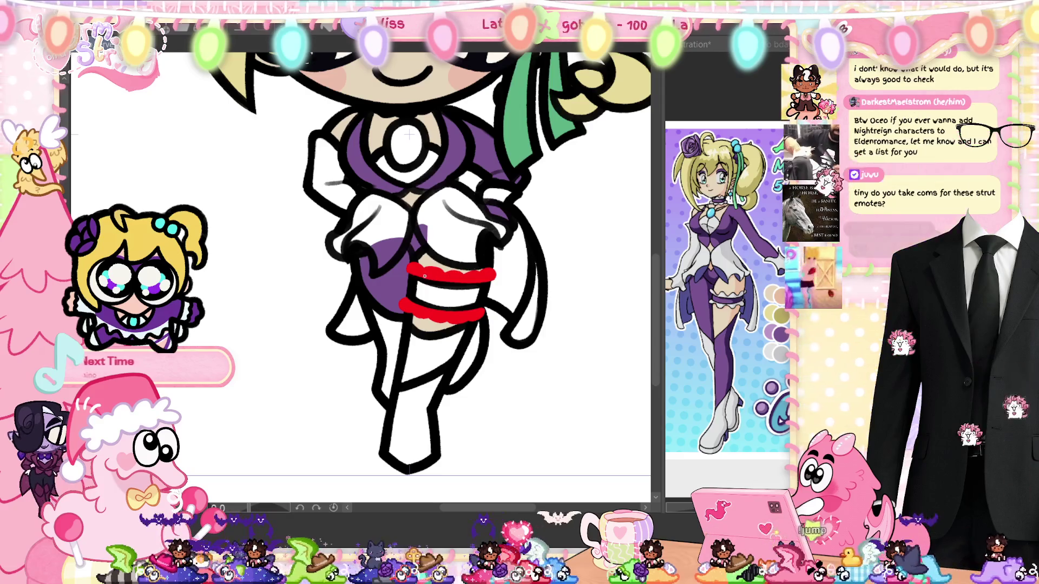
{"action": "left_click_drag", "start_coordinate": [410, 292], "coordinate": [461, 290]}
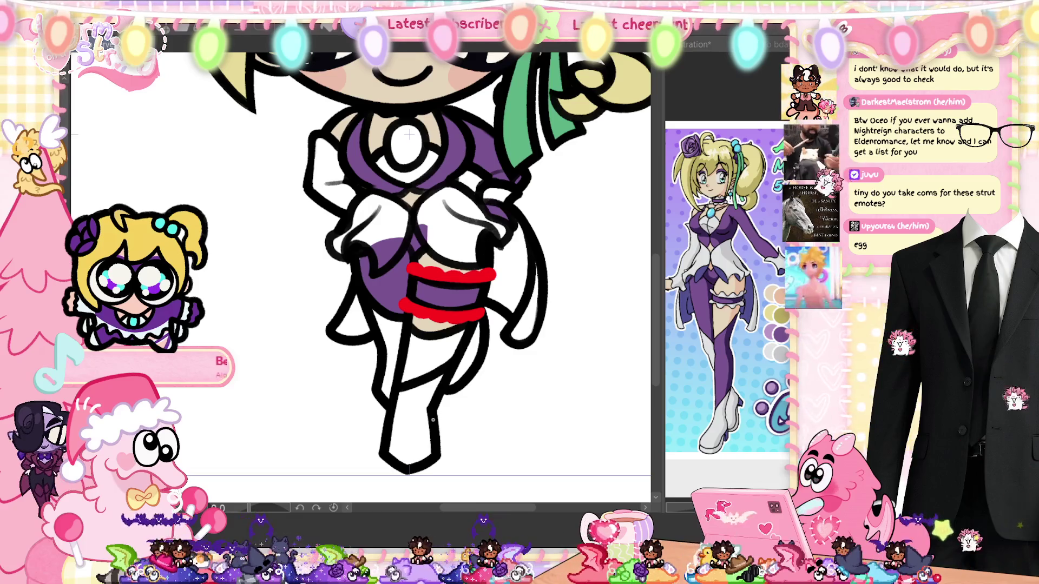
{"action": "mouse_move", "coordinate": [469, 323]}
{"action": "left_mouse_down"}
{"action": "mouse_move", "coordinate": [458, 359]}
{"action": "mouse_move", "coordinate": [397, 386]}
{"action": "mouse_move", "coordinate": [411, 327]}
{"action": "left_mouse_up"}
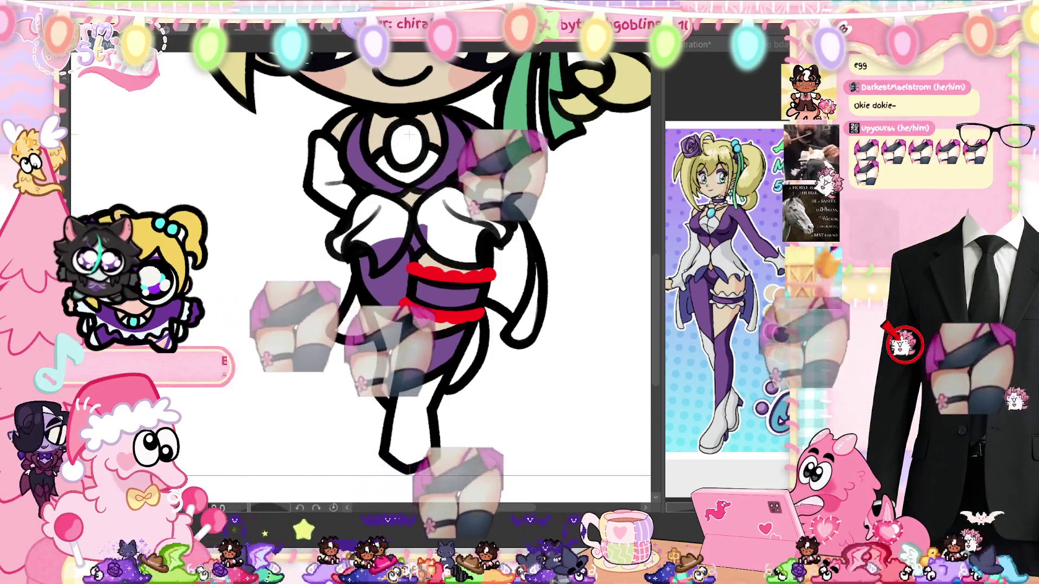
Step: Return to the face, zoom in, and draw a line closing off the sleeve edge
{"action": "left_click_drag", "start_coordinate": [410, 134], "coordinate": [409, 150]}
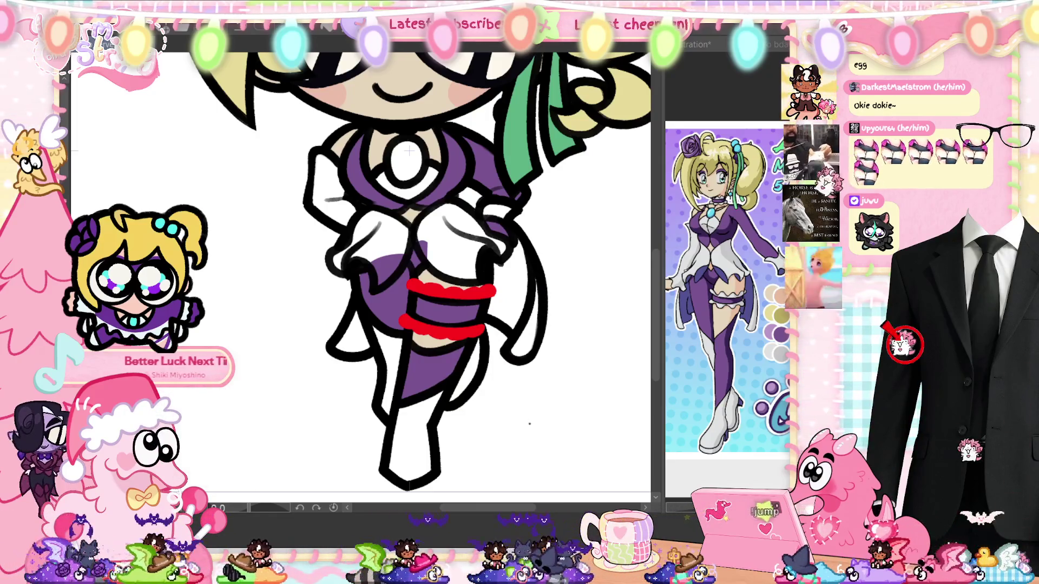
{"action": "mouse_move", "coordinate": [410, 150]}
{"action": "left_mouse_down"}
{"action": "mouse_move", "coordinate": [410, 351]}
{"action": "mouse_move", "coordinate": [410, 137]}
{"action": "left_mouse_up"}
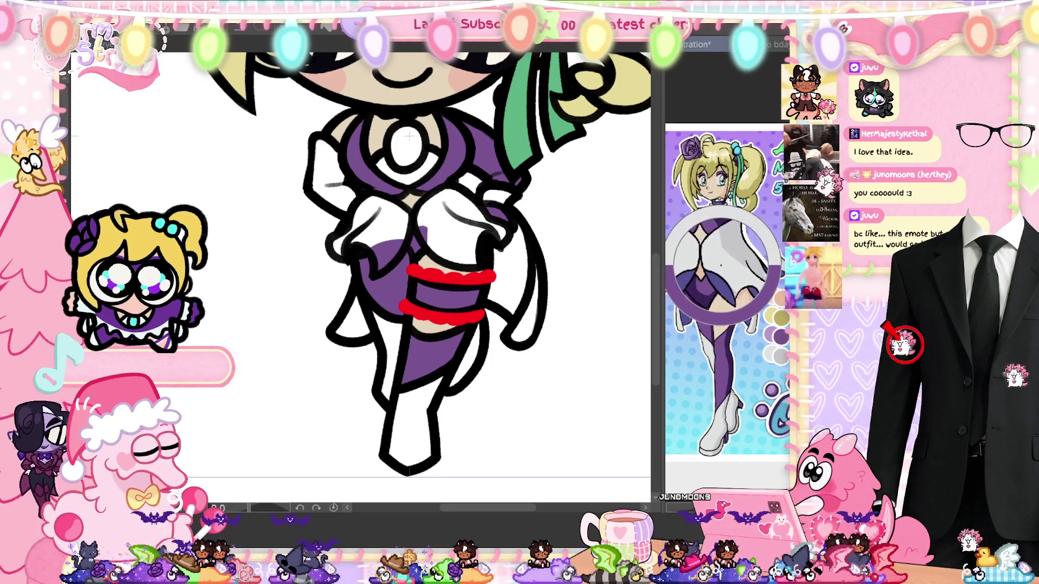
{"action": "scroll", "coordinate": [634, 260], "scroll_direction": "up", "scroll_amount": 1}
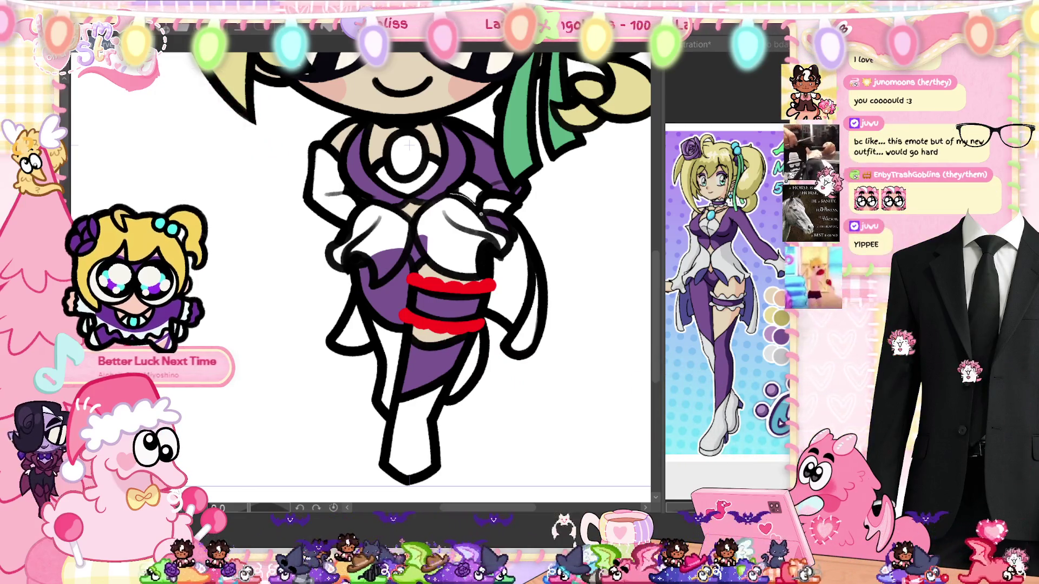
{"action": "mouse_move", "coordinate": [452, 193]}
{"action": "left_mouse_down"}
{"action": "mouse_move", "coordinate": [499, 254]}
{"action": "mouse_move", "coordinate": [443, 273]}
{"action": "mouse_move", "coordinate": [426, 207]}
{"action": "mouse_move", "coordinate": [375, 284]}
{"action": "mouse_move", "coordinate": [359, 207]}
{"action": "mouse_move", "coordinate": [401, 221]}
{"action": "left_mouse_up"}
Step: Fill the sleeve and both hanging ribbon strands light grey
{"action": "left_click", "coordinate": [381, 299], "text": "alt"}
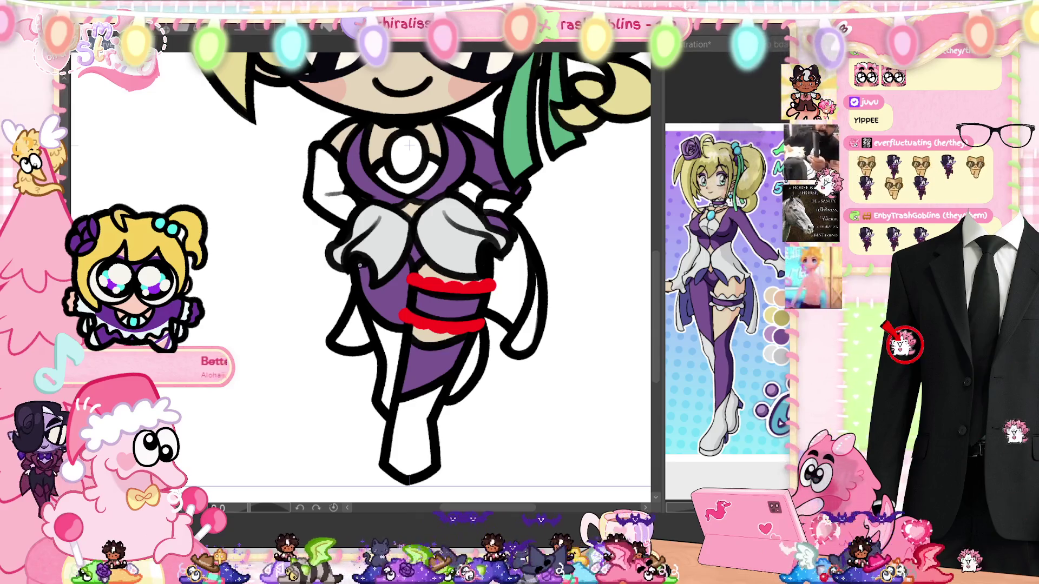
{"action": "left_click", "coordinate": [387, 243], "text": "alt"}
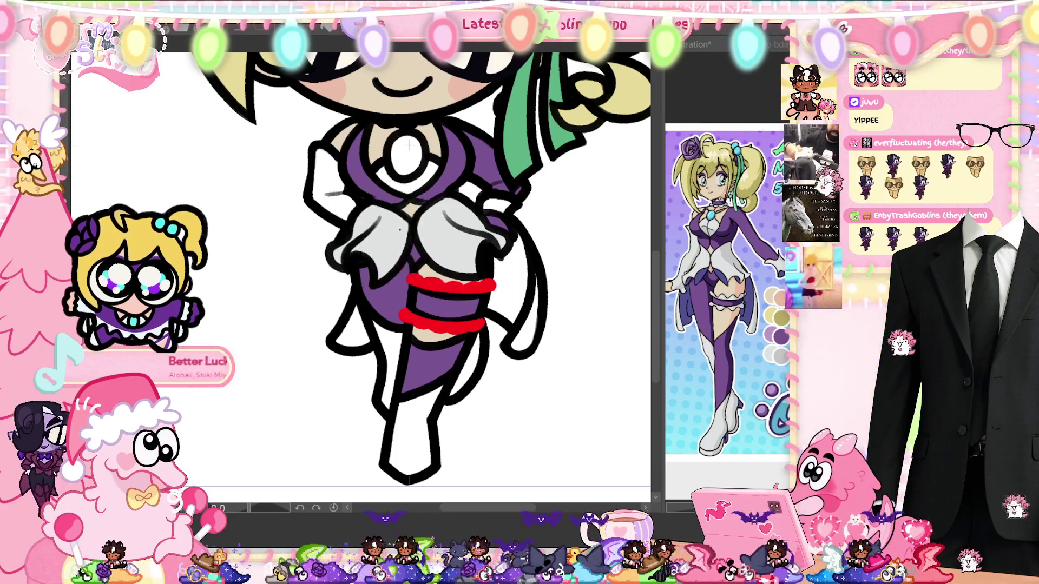
{"action": "left_click", "coordinate": [503, 323]}
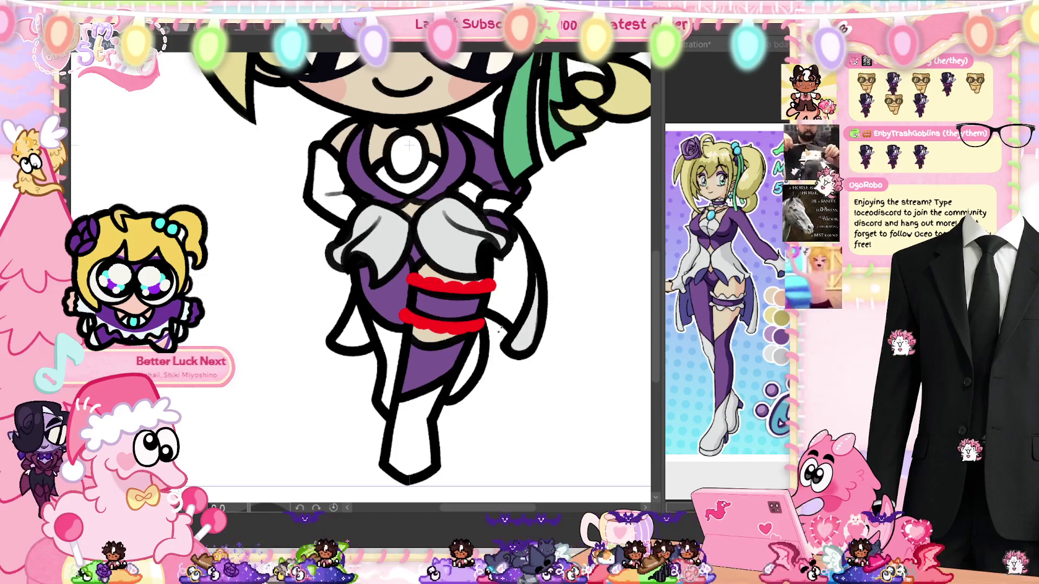
{"action": "left_click", "coordinate": [472, 335]}
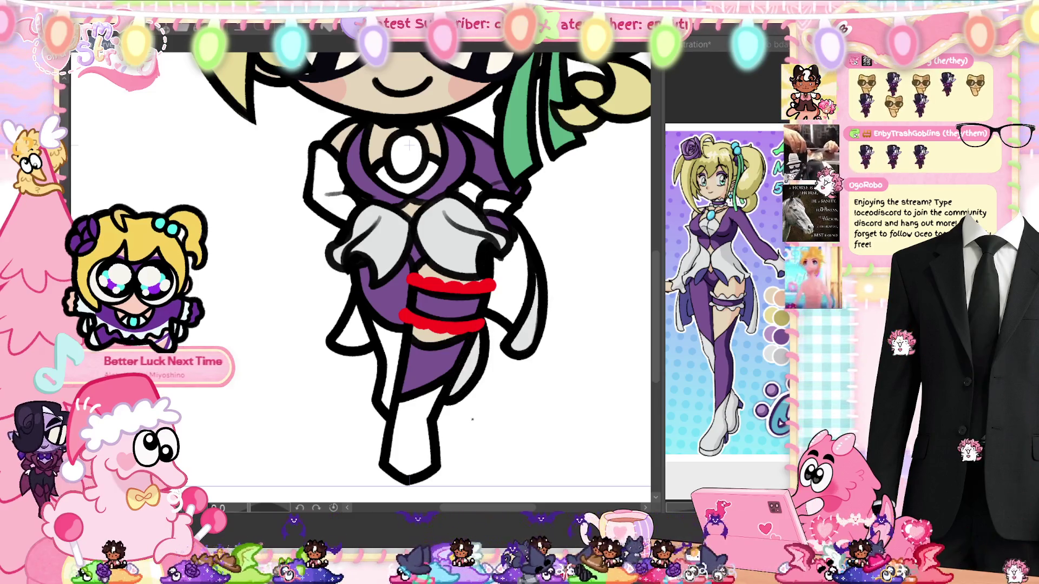
Step: Fill the stocking edge strip, the boot and the leg-edge slivers light grey
{"action": "left_click", "coordinate": [454, 382]}
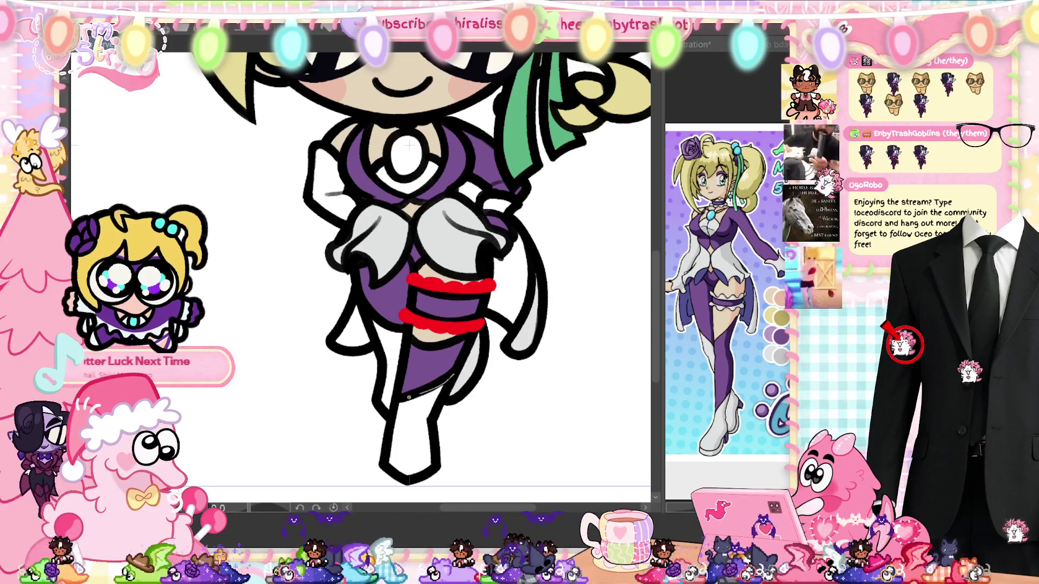
{"action": "left_click", "coordinate": [398, 406]}
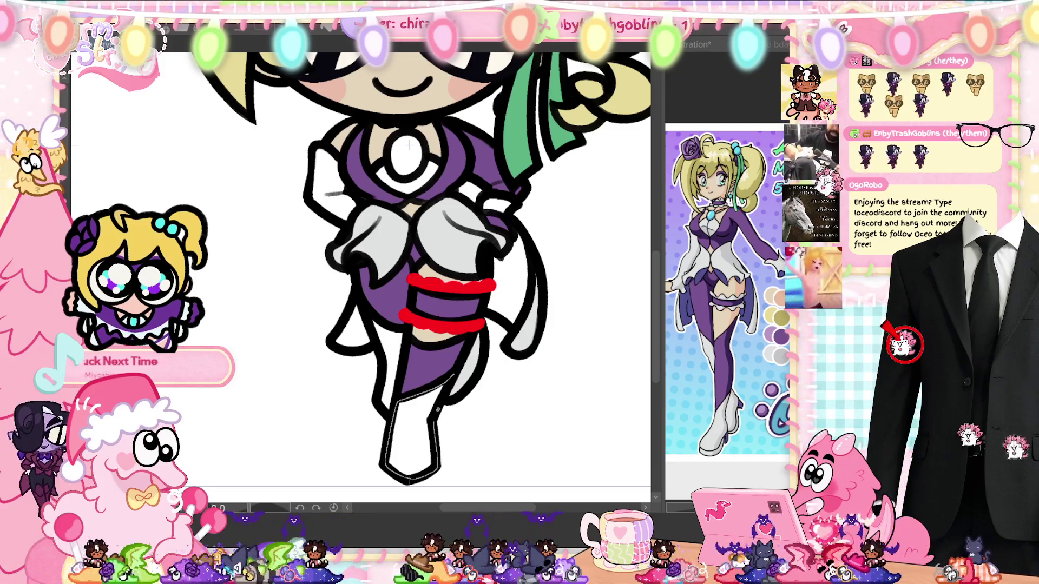
{"action": "left_click", "coordinate": [435, 412]}
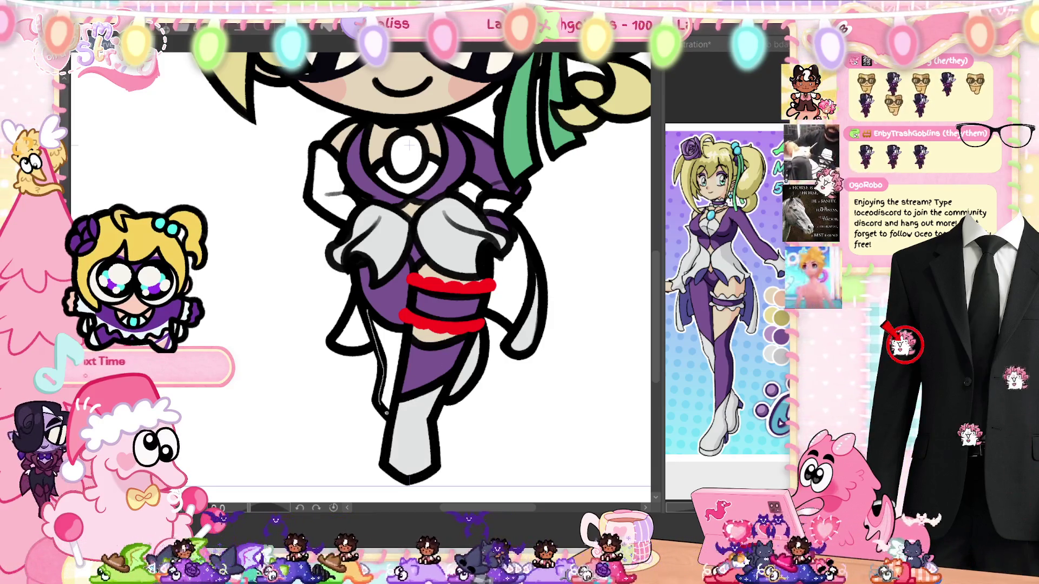
{"action": "left_click", "coordinate": [400, 325]}
{"action": "left_click", "coordinate": [400, 313], "text": "alt"}
{"action": "left_click", "coordinate": [448, 245], "text": "alt"}
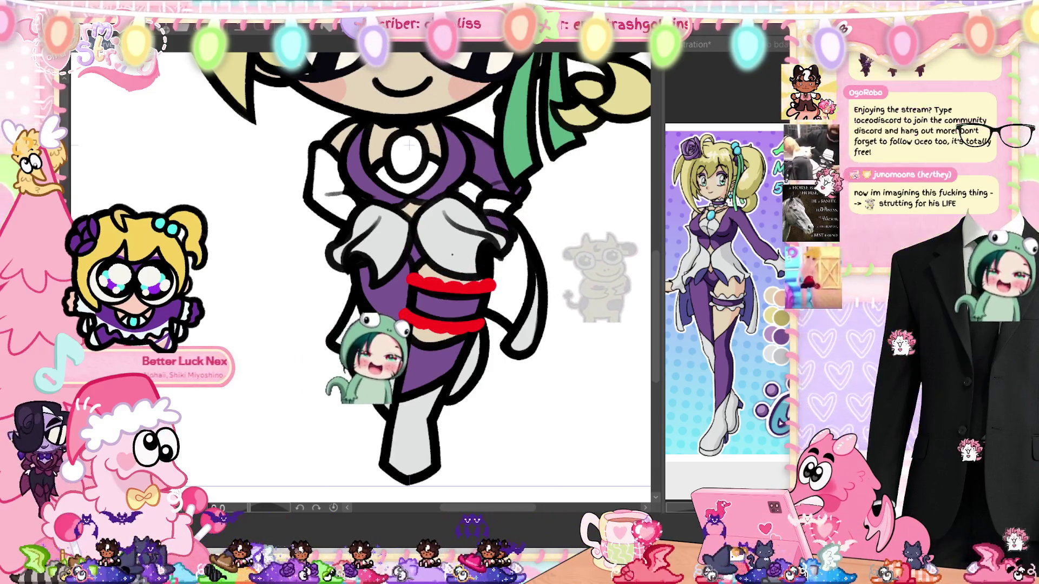
{"action": "scroll", "coordinate": [359, 278], "scroll_direction": "up", "scroll_amount": 1}
Step: Fill the white backing under the chest brooch purple and the gem teal
{"action": "left_click_drag", "start_coordinate": [407, 187], "coordinate": [404, 212]}
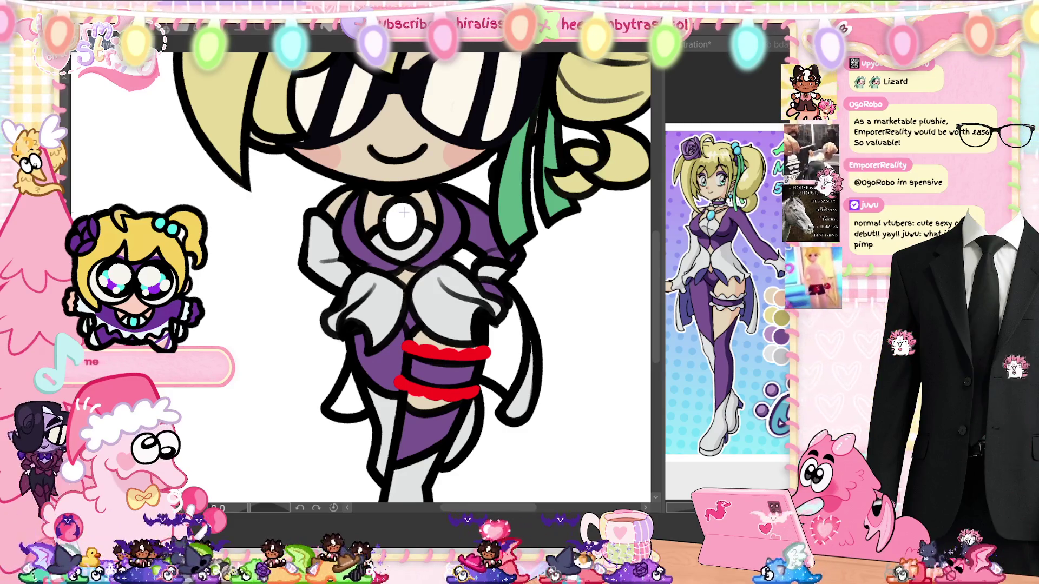
{"action": "key", "text": "ctrl+z"}
{"action": "mouse_move", "coordinate": [404, 212]}
{"action": "left_mouse_down"}
{"action": "mouse_move", "coordinate": [381, 398]}
{"action": "mouse_move", "coordinate": [403, 428]}
{"action": "mouse_move", "coordinate": [400, 249]}
{"action": "left_mouse_up"}
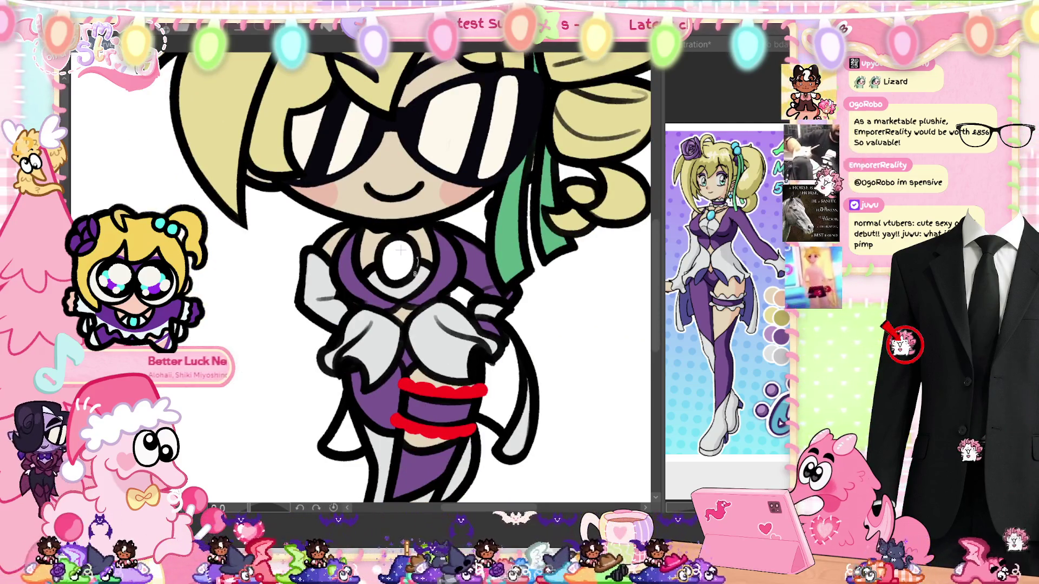
{"action": "left_click", "coordinate": [400, 249]}
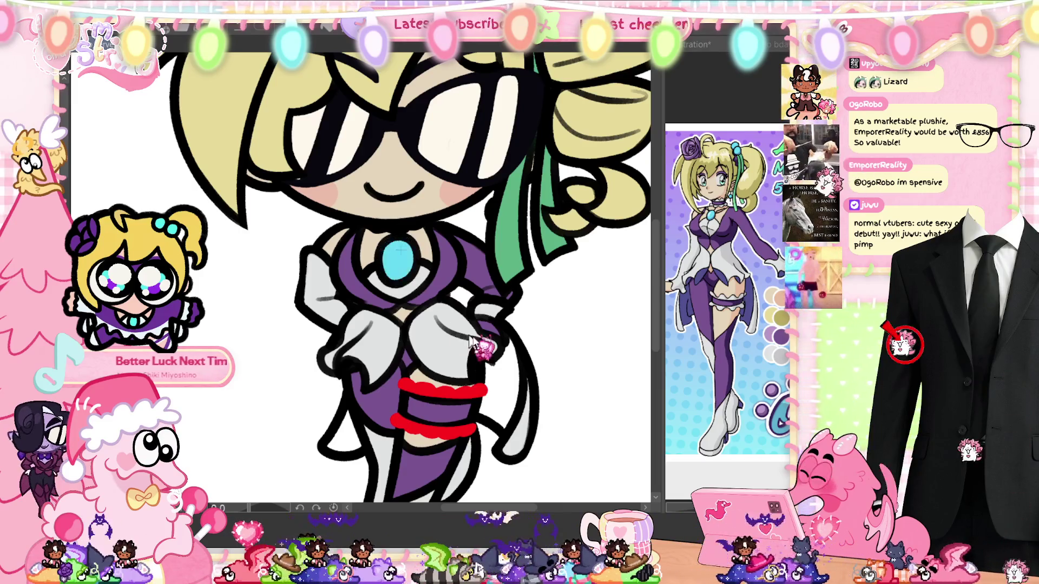
Step: Sample the light grey and recolour the two red leg bands pale grey
{"action": "mouse_move", "coordinate": [401, 250]}
{"action": "left_mouse_down"}
{"action": "mouse_move", "coordinate": [346, 92]}
{"action": "mouse_move", "coordinate": [395, 130]}
{"action": "left_mouse_up"}
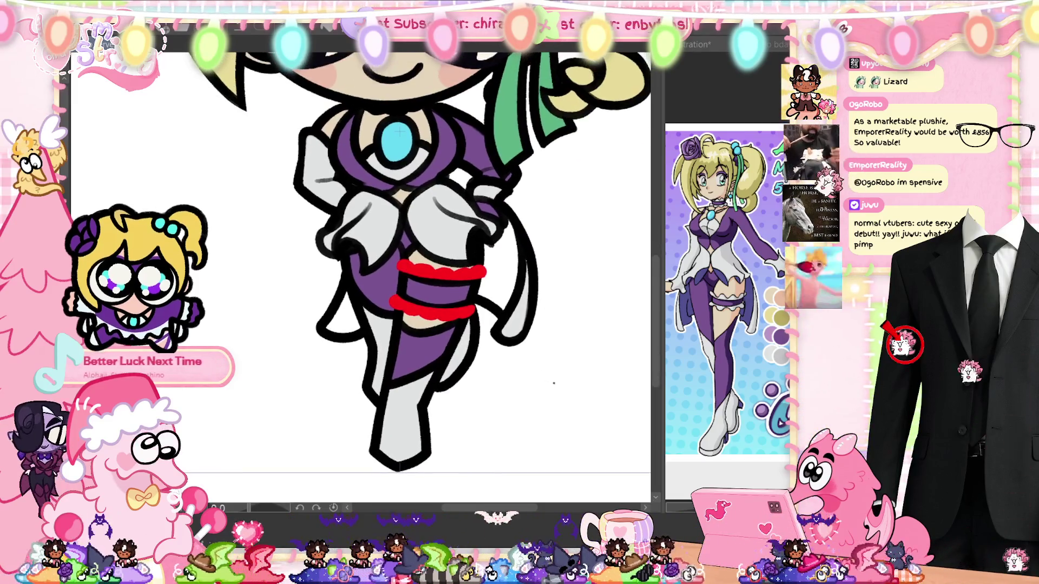
{"action": "left_click", "coordinate": [429, 228], "text": "alt"}
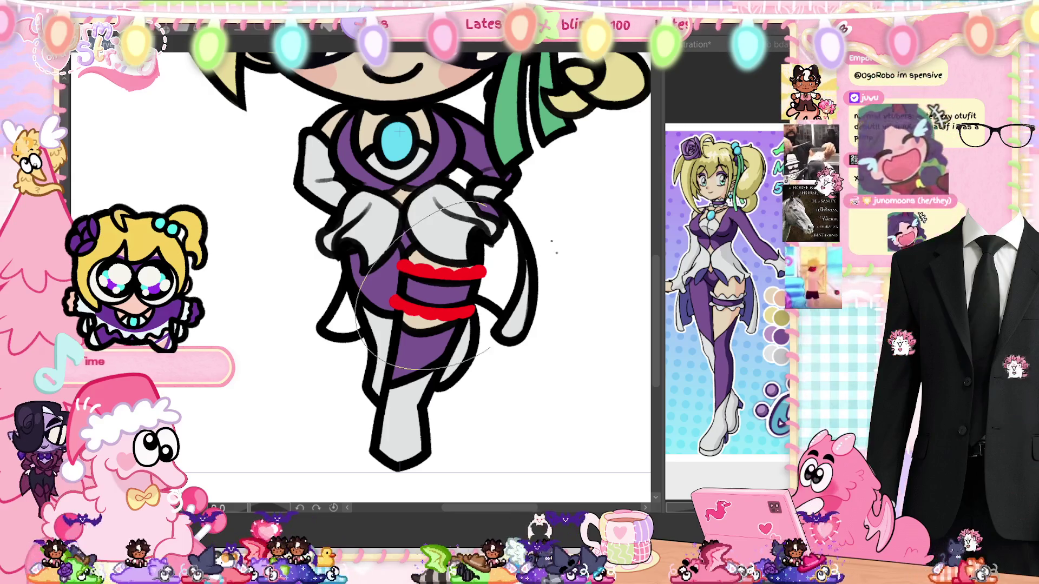
{"action": "key", "text": "ctrl+z"}
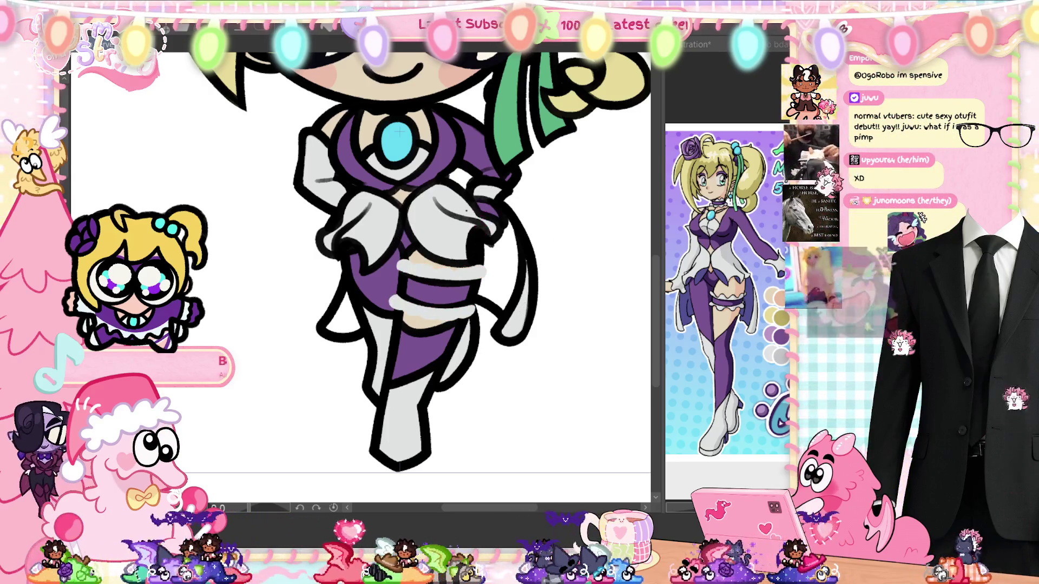